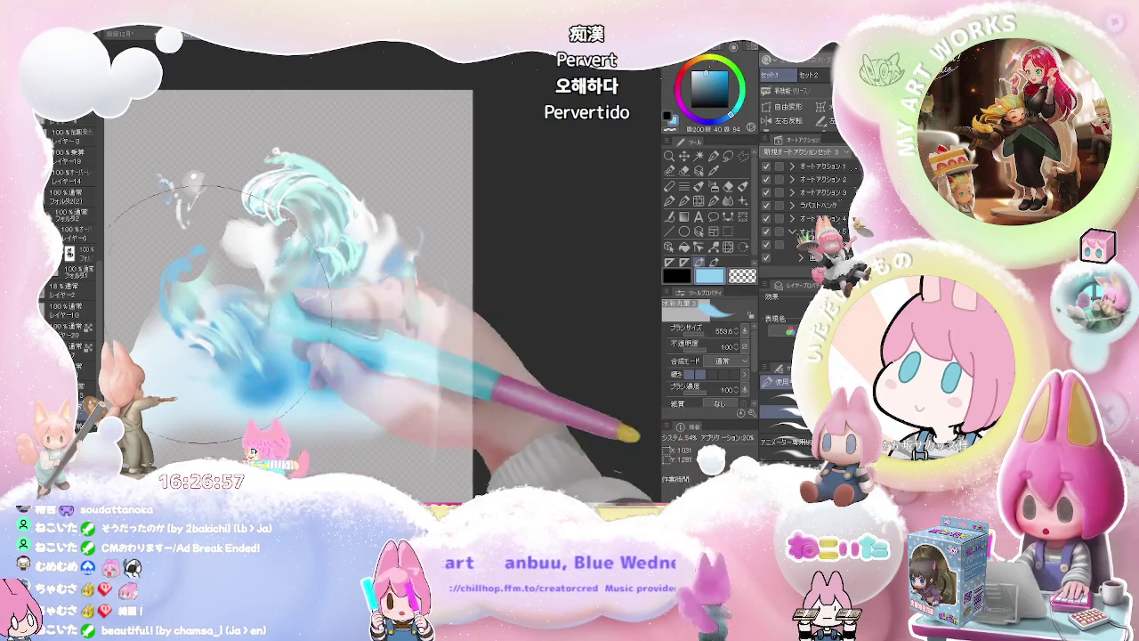
Brush a broad pale stroke over the lower painting with a size-553 brush, then zoom out
drag(278, 306, 267, 374)
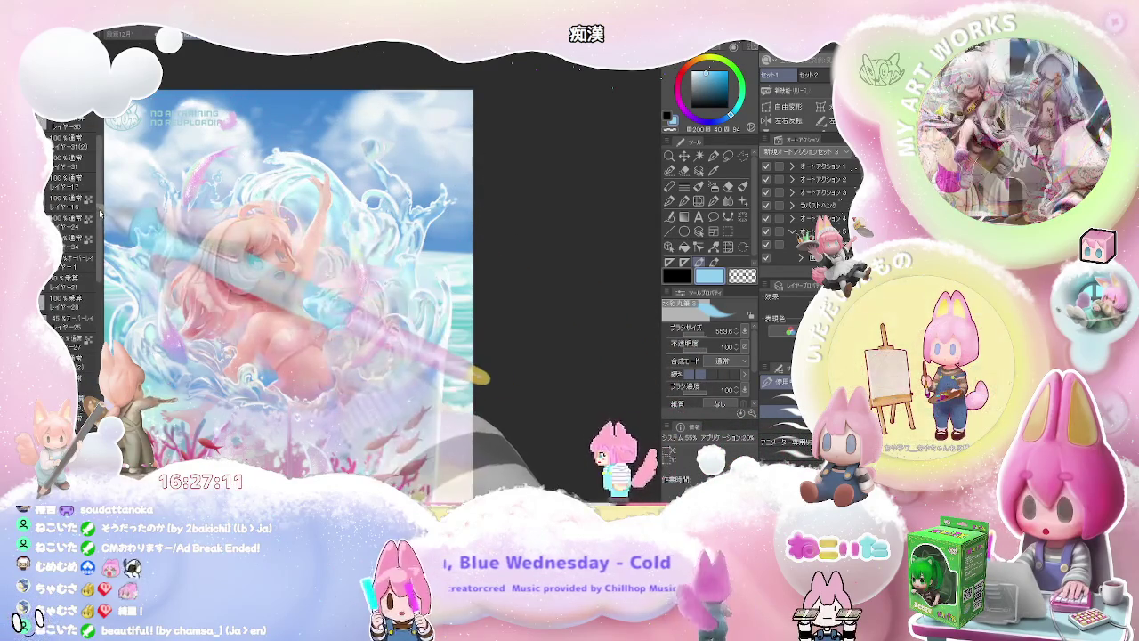
scroll(100, 230, down, 1)
scroll(100, 229, down, 2)
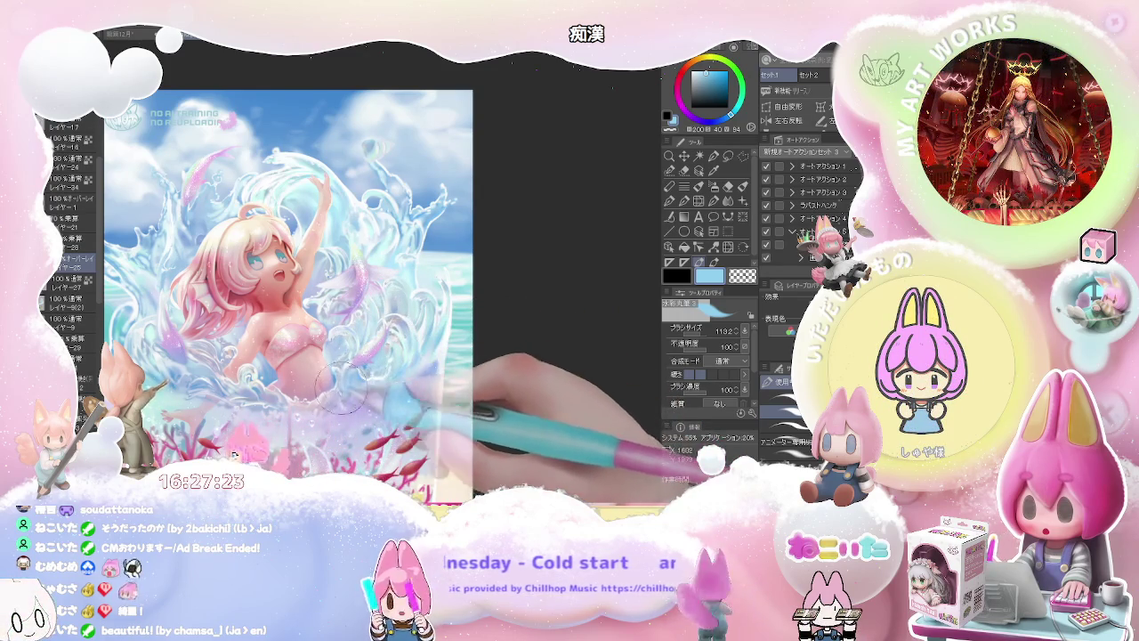
key(ctrl+minus)
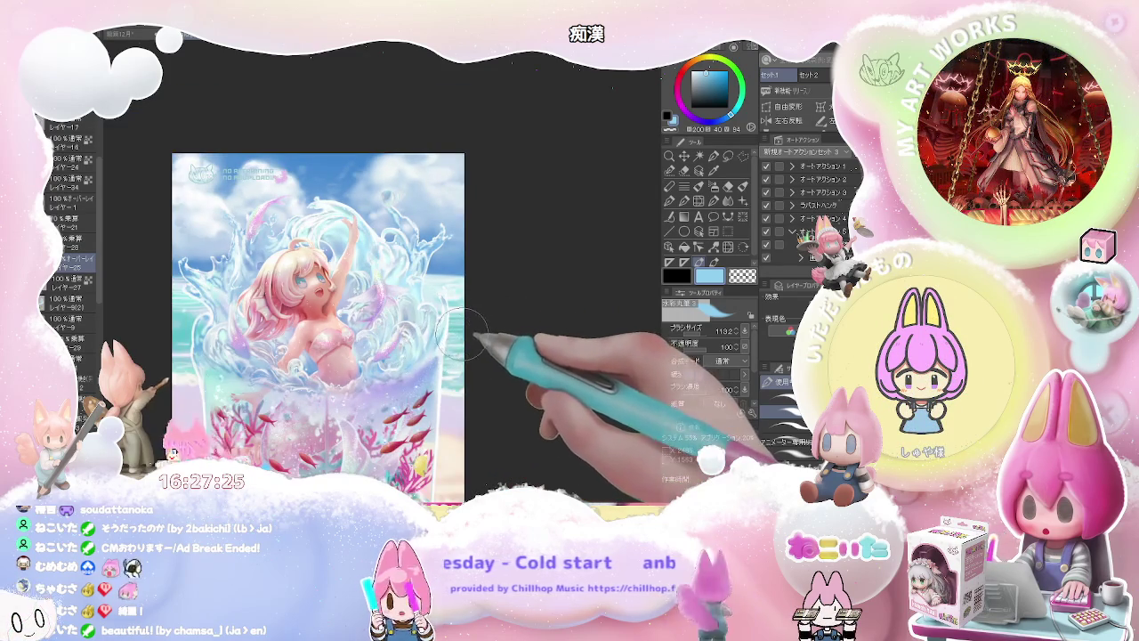
Make the brush slightly larger and switch the painting colour to light blue
scroll(454, 331, down, 3)
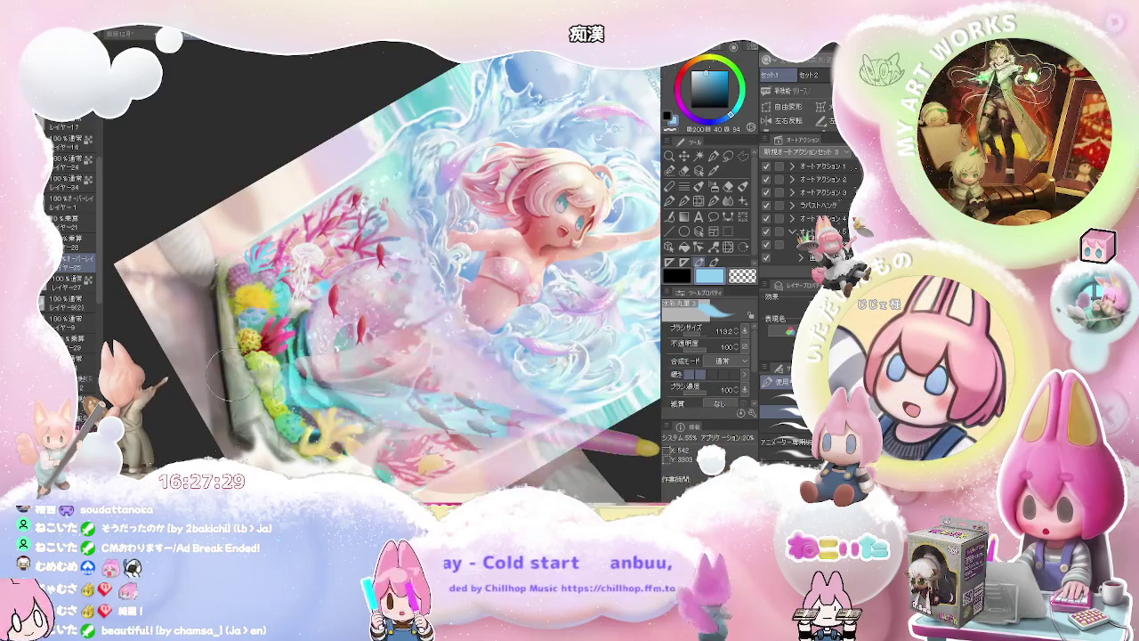
drag(229, 364, 254, 365)
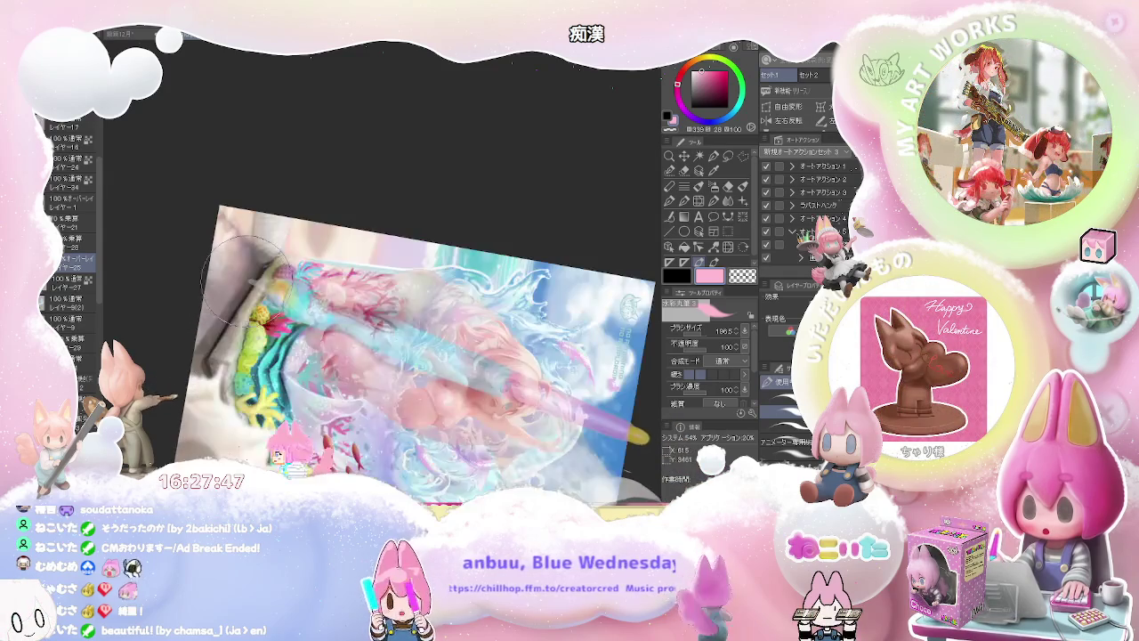
alt+click(227, 347)
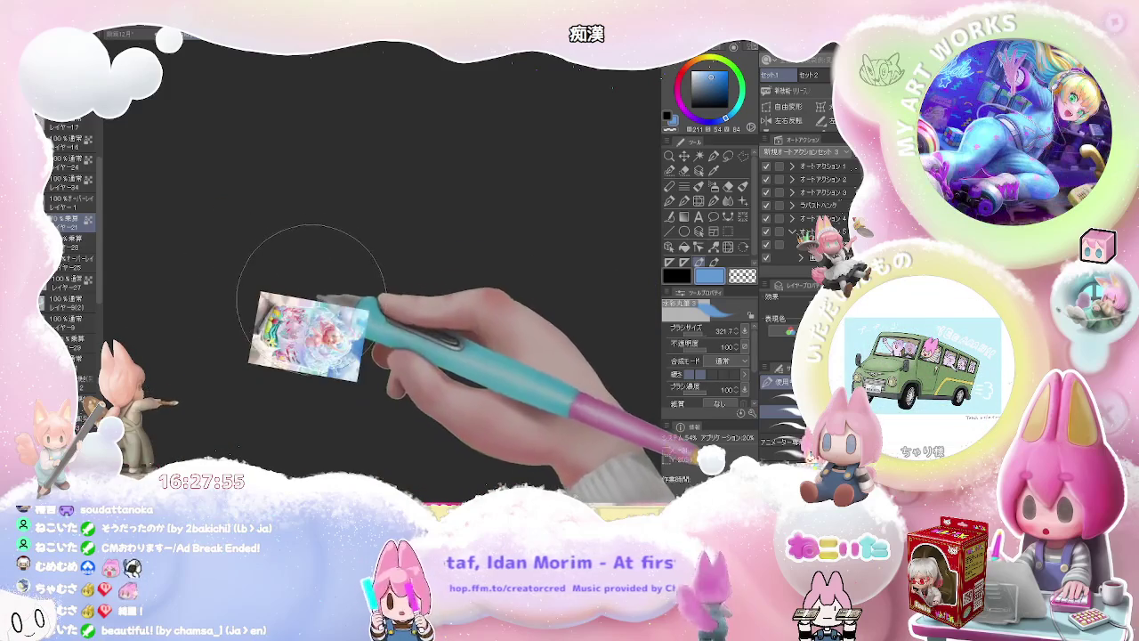
Enlarge the brush to about 516 and choose a light blue-violet painting colour
drag(207, 354, 246, 267)
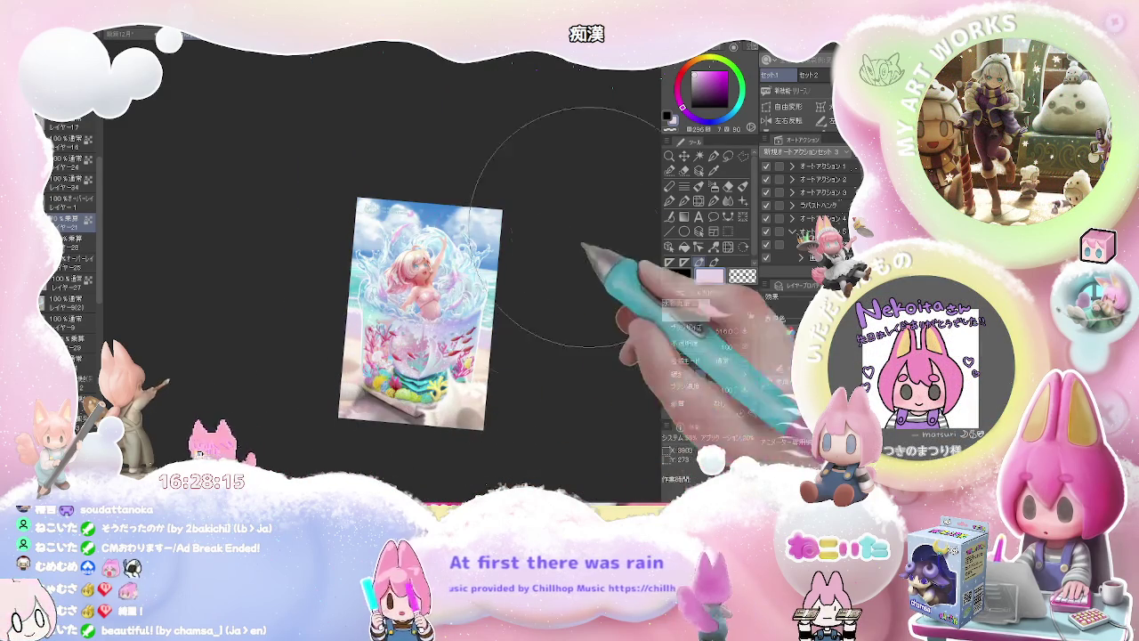
drag(683, 106, 702, 121)
click(709, 71)
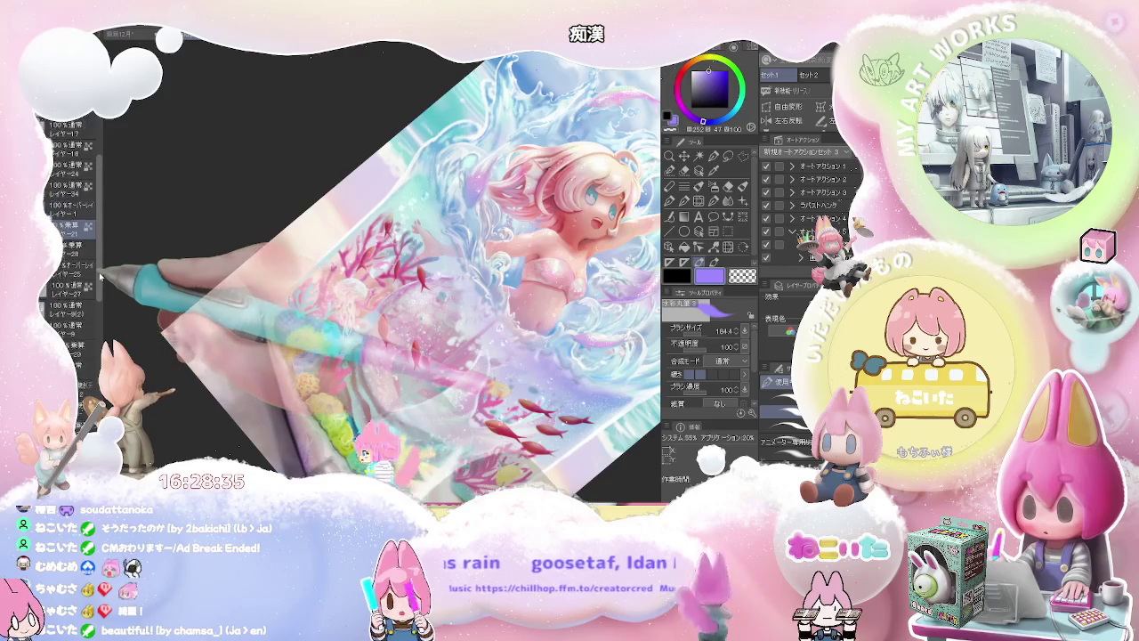
Wash soft pink over the mermaid's tail, try a blue band across it, then undo it
scroll(71, 240, up, 3)
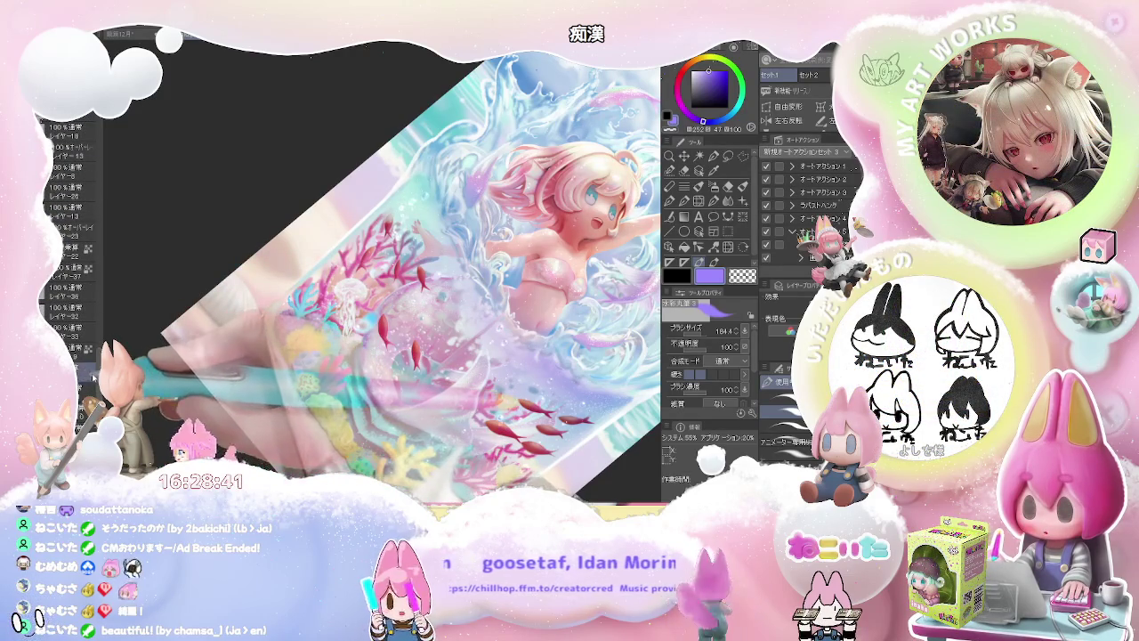
drag(255, 389, 281, 340)
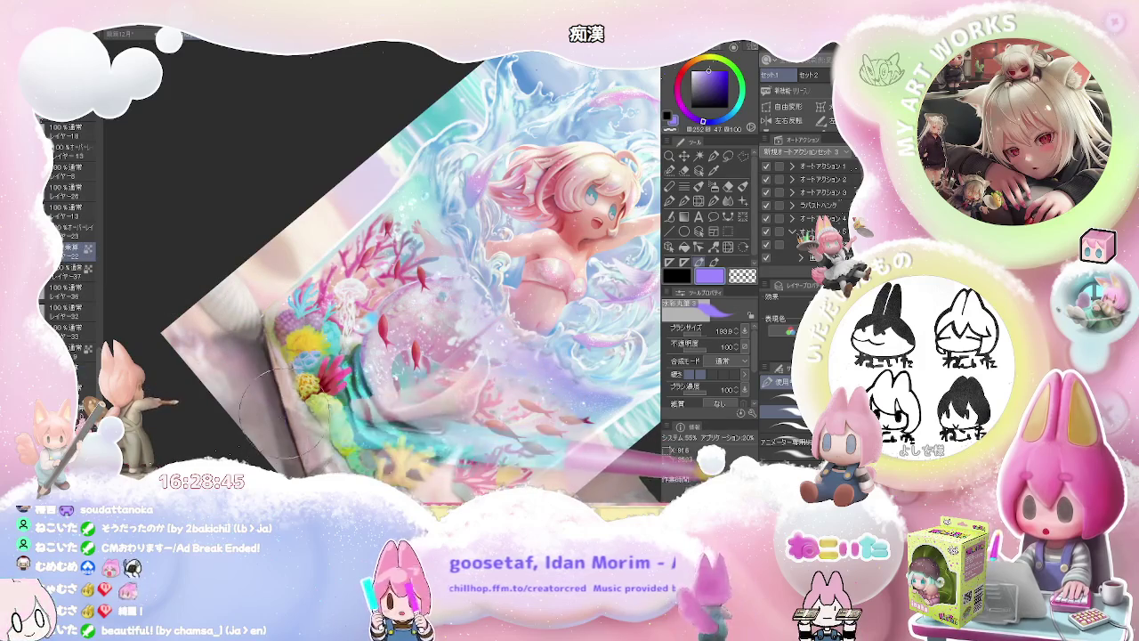
drag(281, 340, 320, 329)
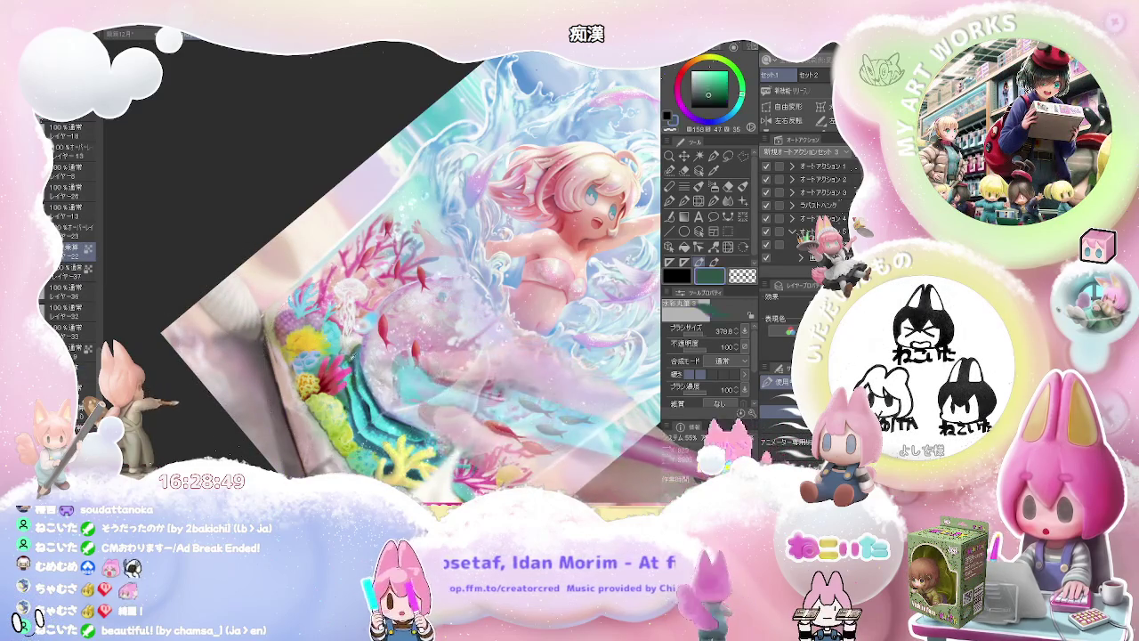
drag(462, 374, 267, 327)
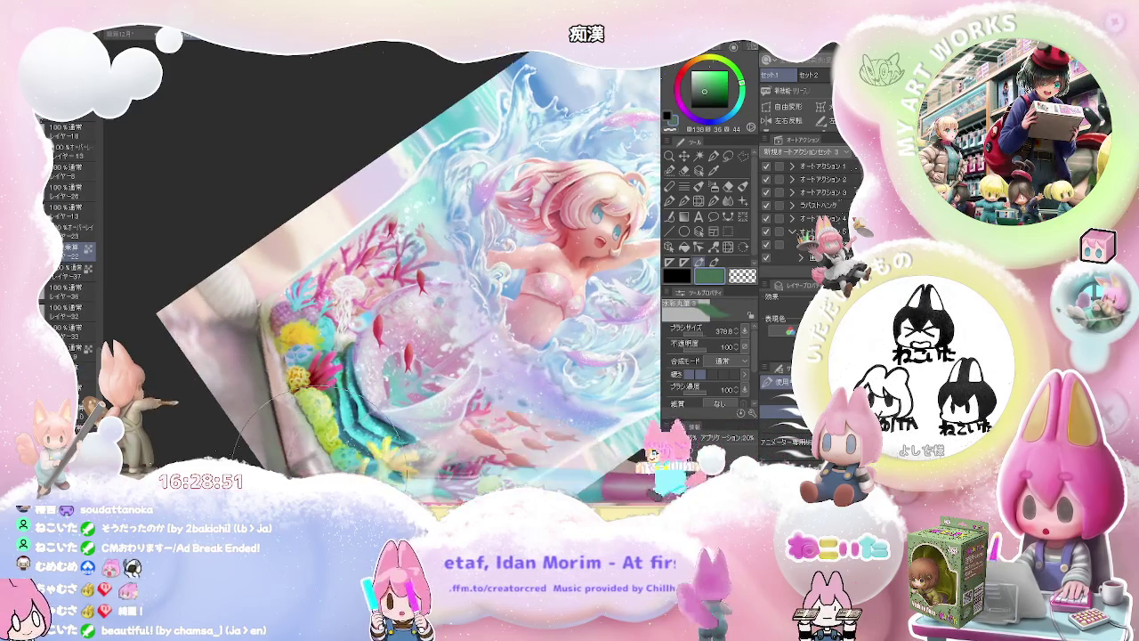
alt+click(556, 118)
drag(623, 409, 240, 320)
key(ctrl+z)
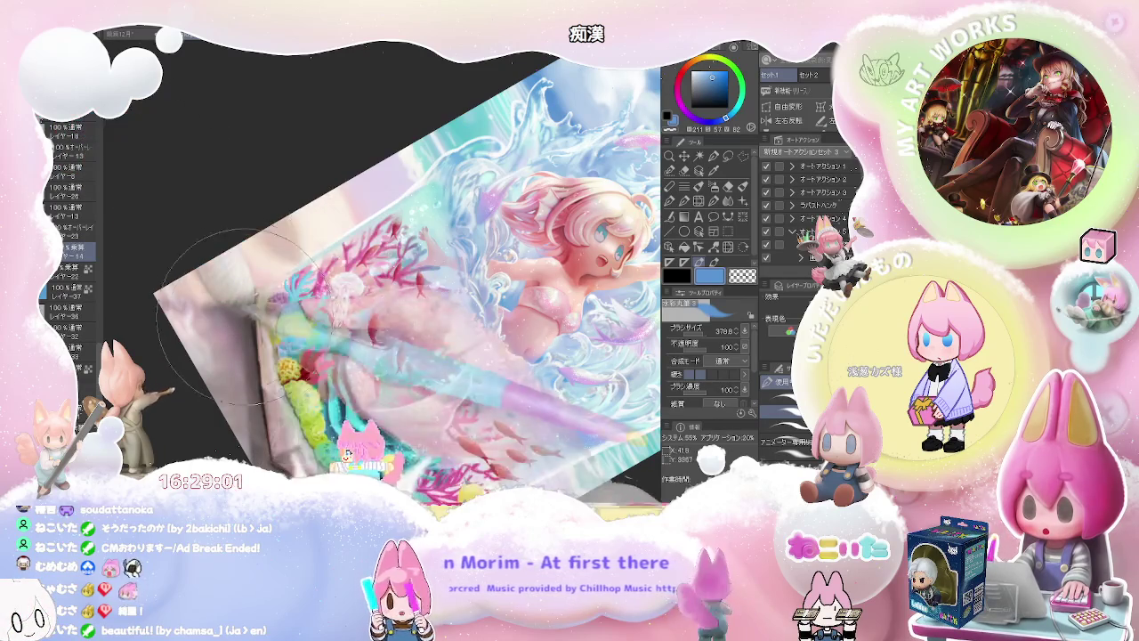
Rotate the canvas nearly upside down, select the multiply layer and pick dark grey for shading
drag(267, 454, 267, 405)
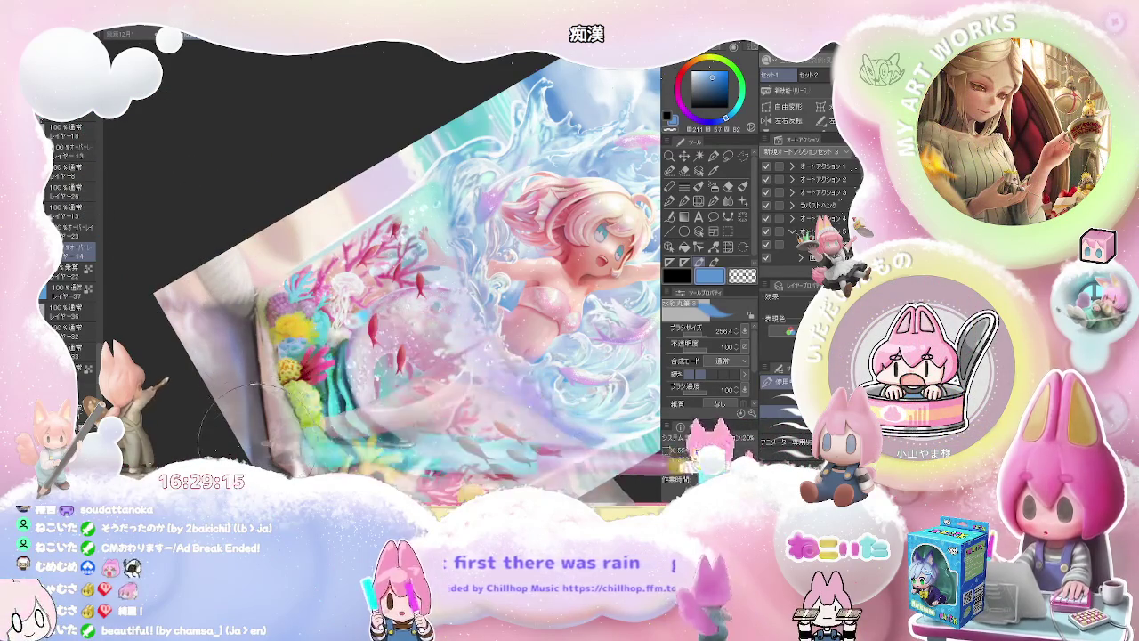
key(ctrl+minus)
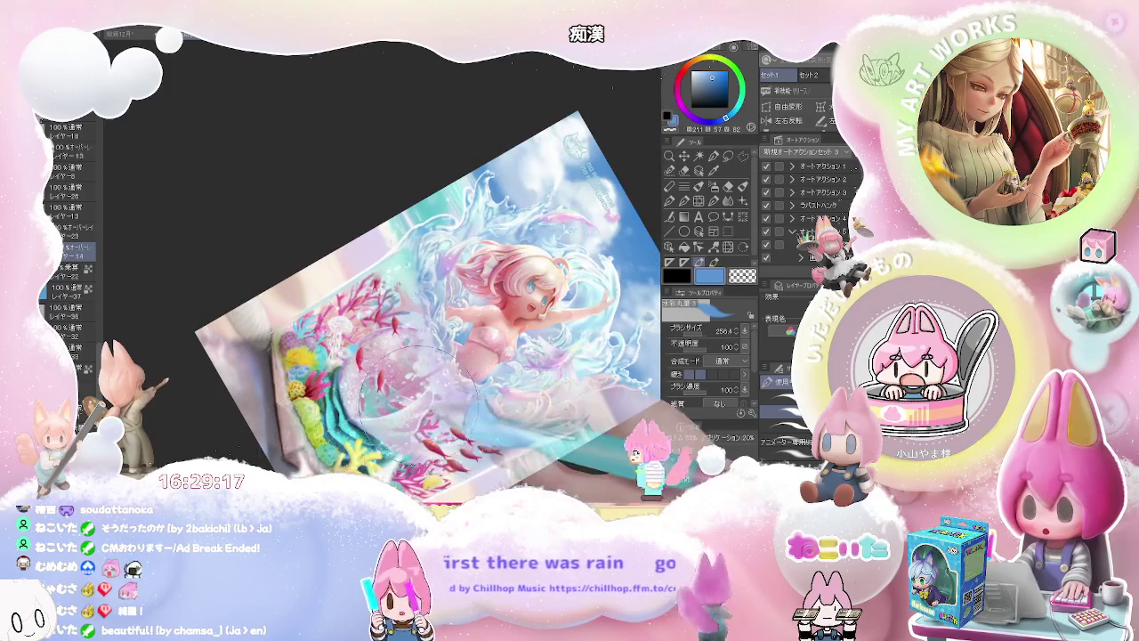
drag(417, 391, 178, 276)
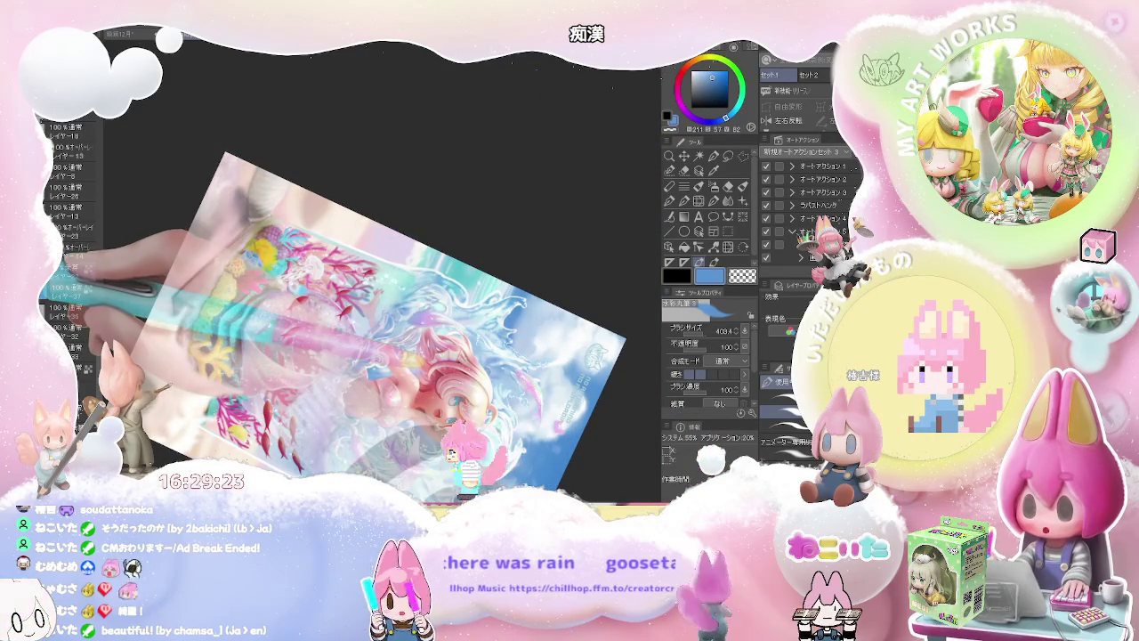
click(69, 268)
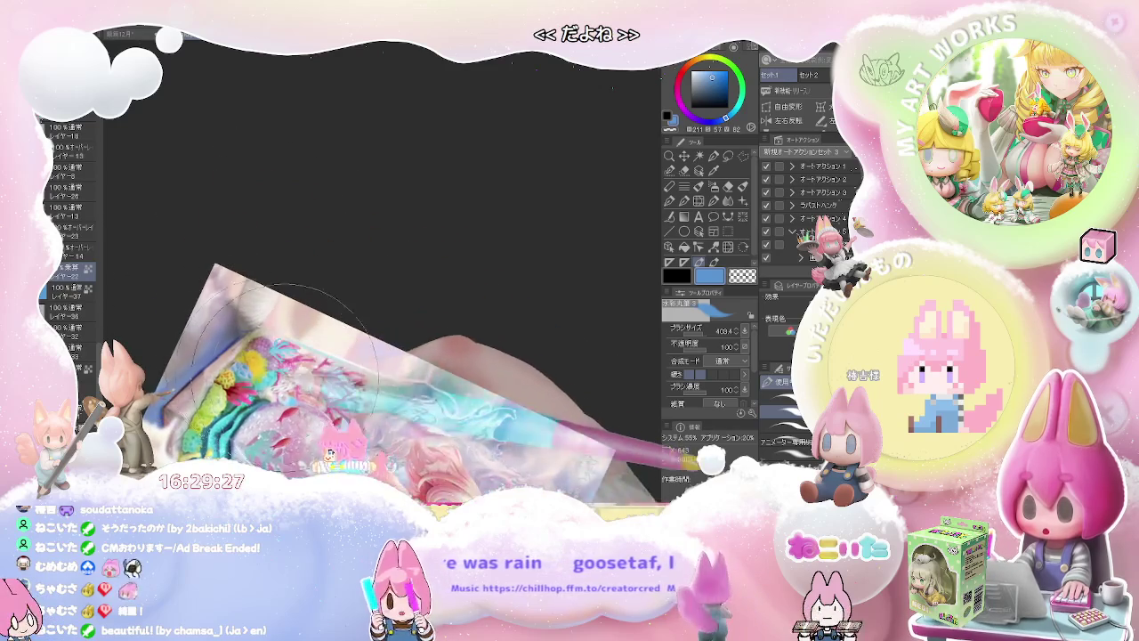
alt+click(203, 363)
drag(203, 362, 218, 343)
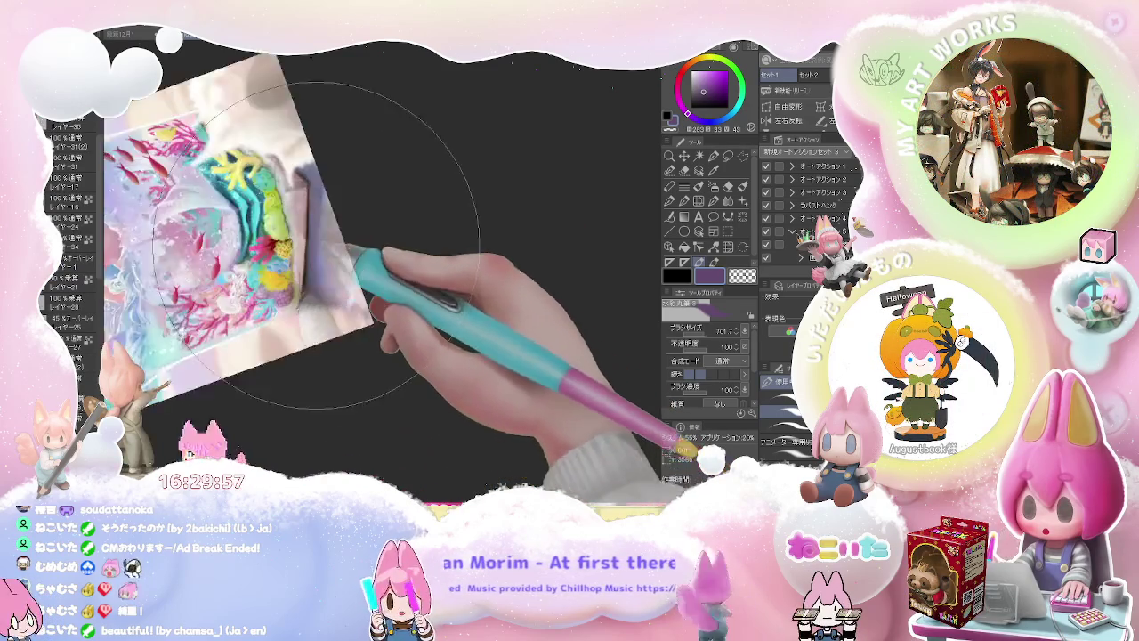
Shade along the aquarium's glass edge beside the coral and set a pale blue sub colour
alt+click(294, 239)
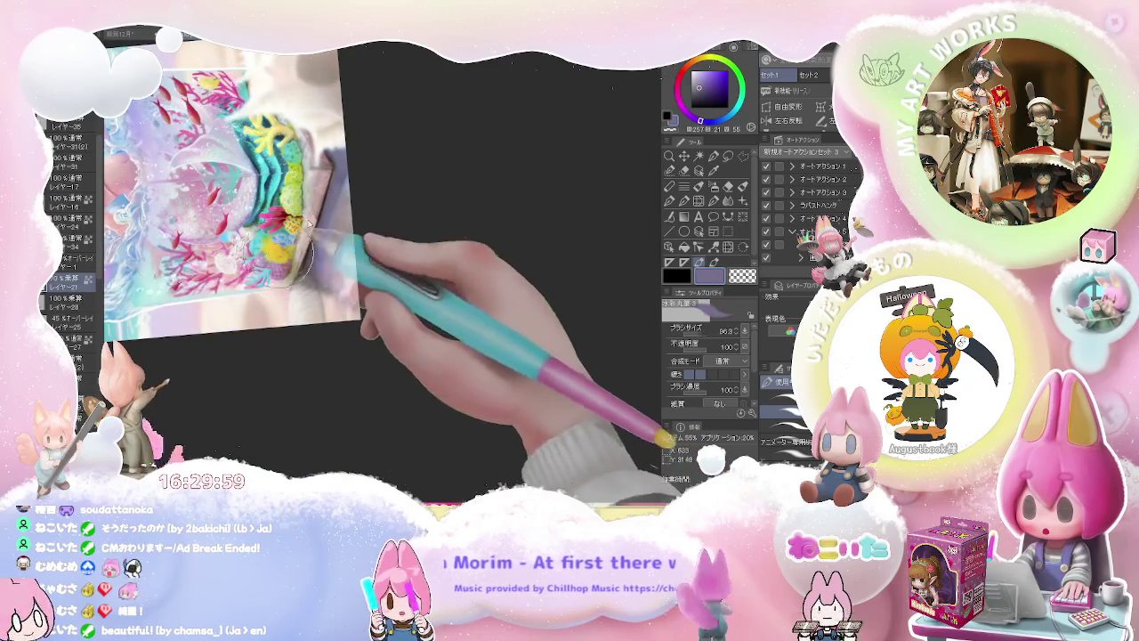
drag(294, 239, 313, 246)
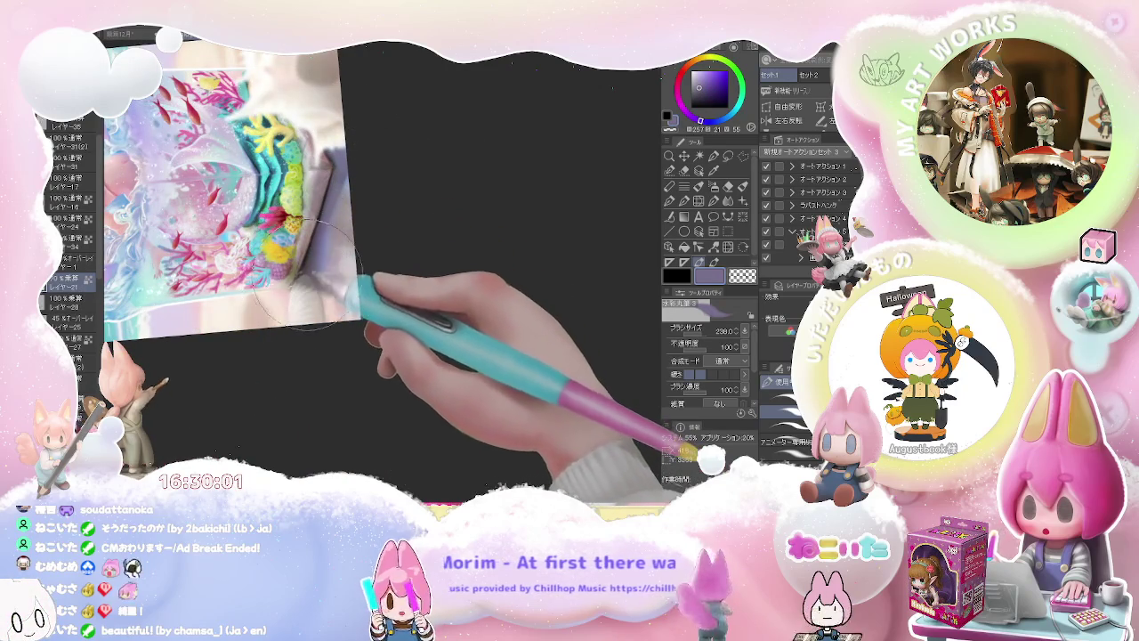
drag(274, 371, 271, 365)
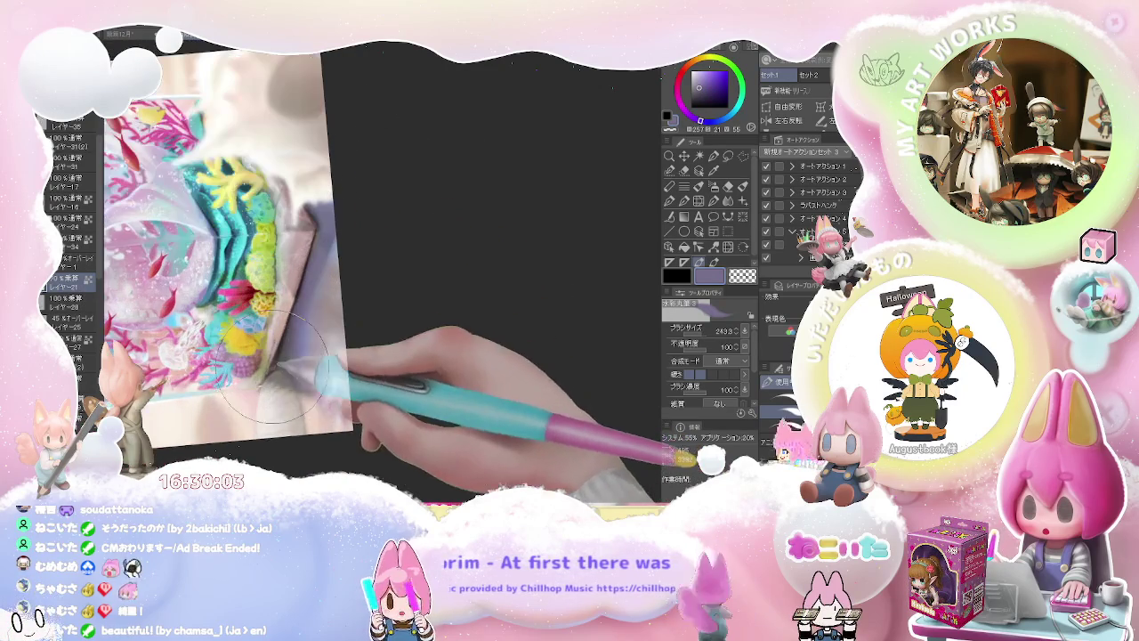
drag(296, 318, 303, 258)
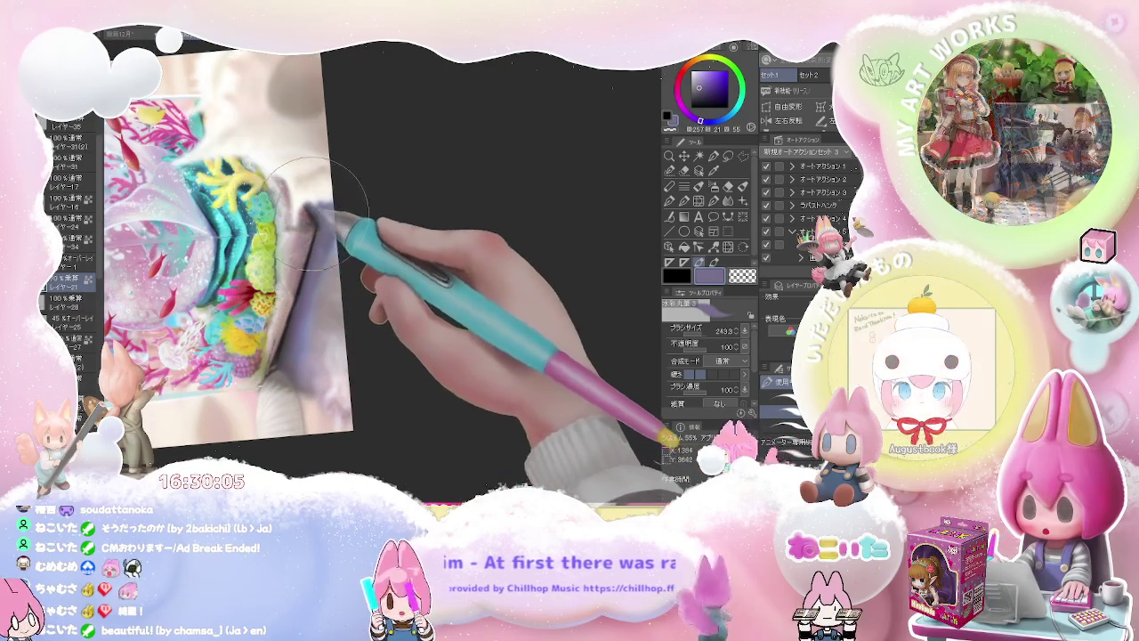
mouse_move(307, 209)
mouse_down()
mouse_move(376, 320)
mouse_move(395, 307)
mouse_up()
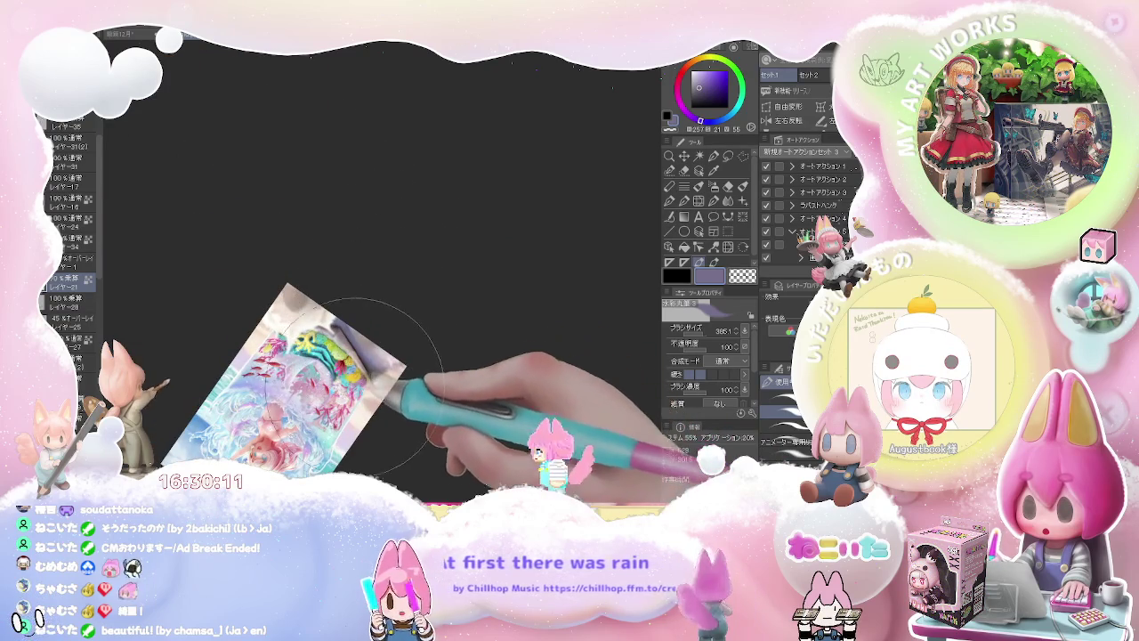
scroll(357, 383, up, 2)
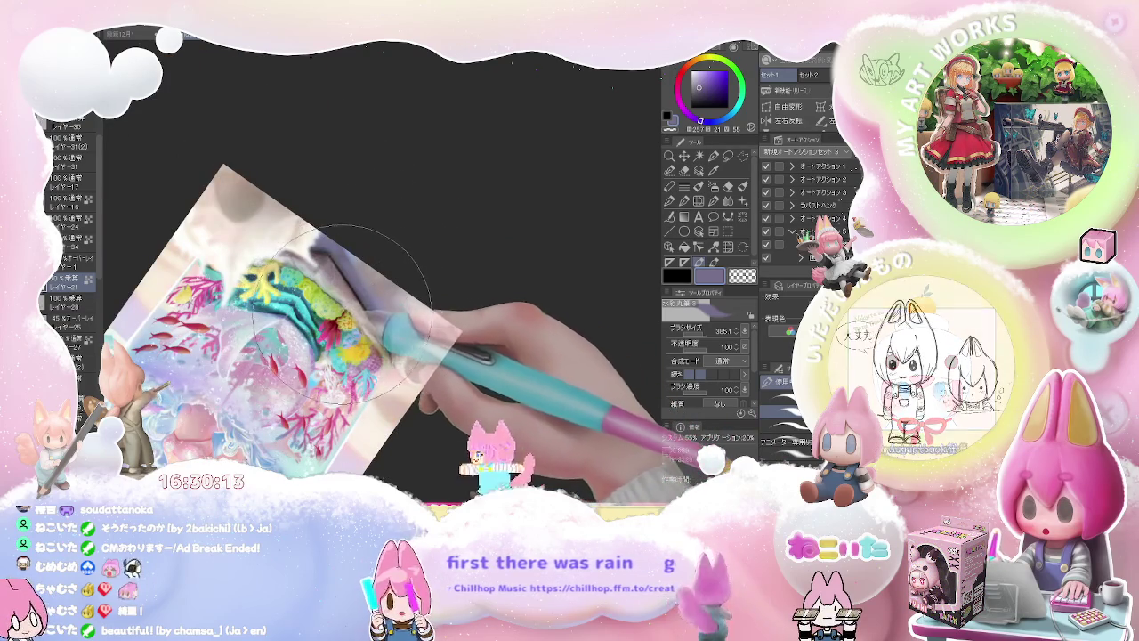
drag(356, 311, 436, 242)
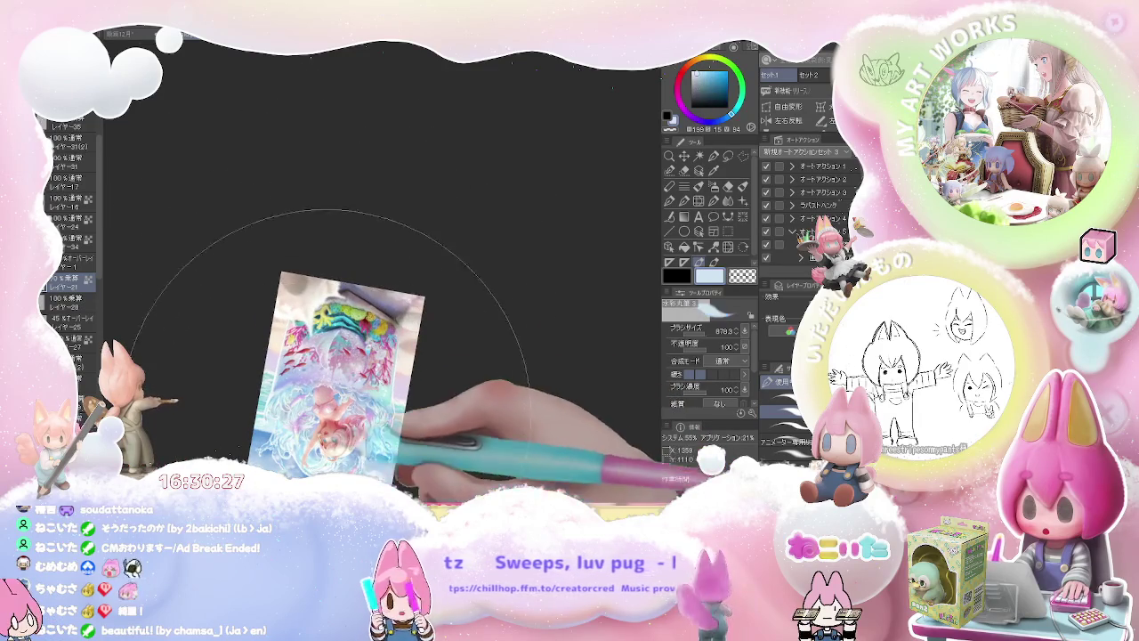
alt+click(376, 287)
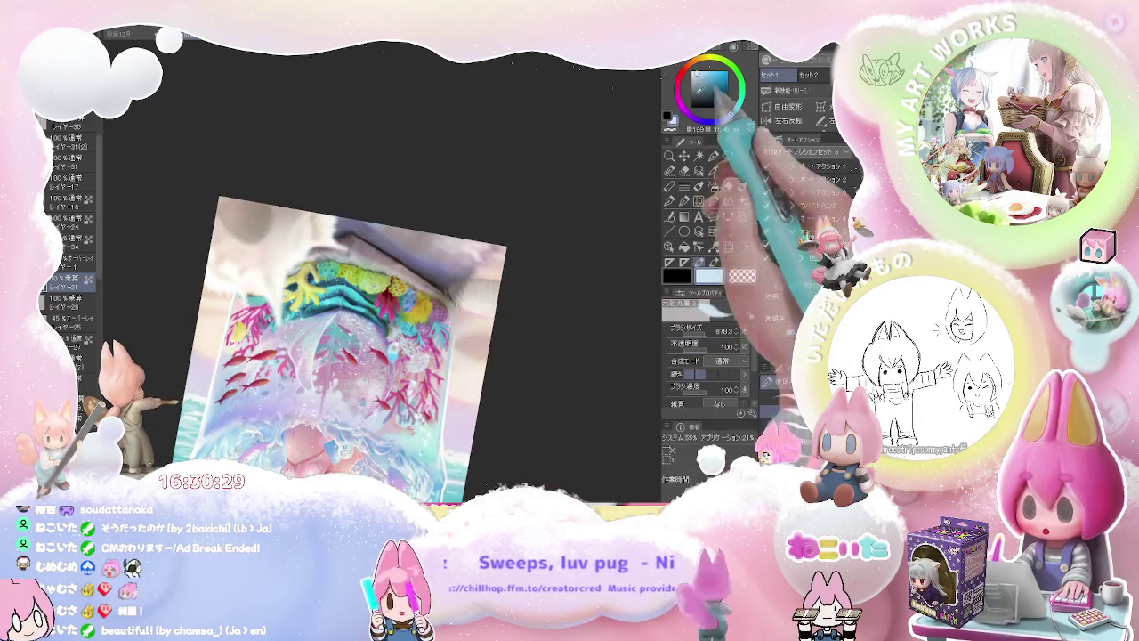
Darken the sub colour to teal and paint a splash by the tank base with a 1272 brush
click(711, 84)
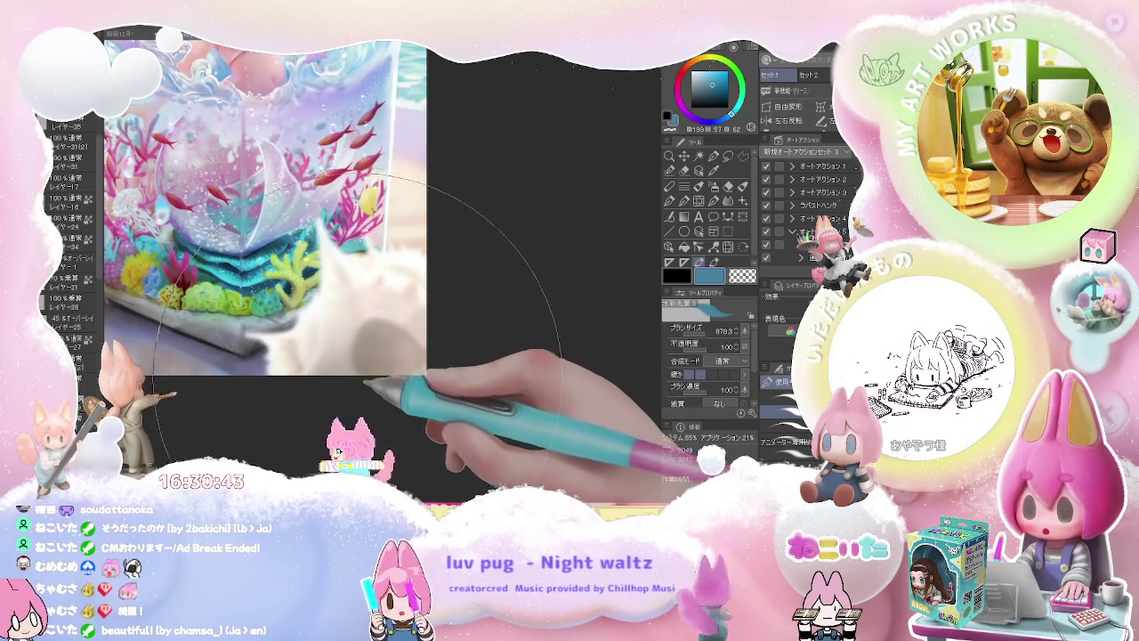
drag(336, 358, 400, 356)
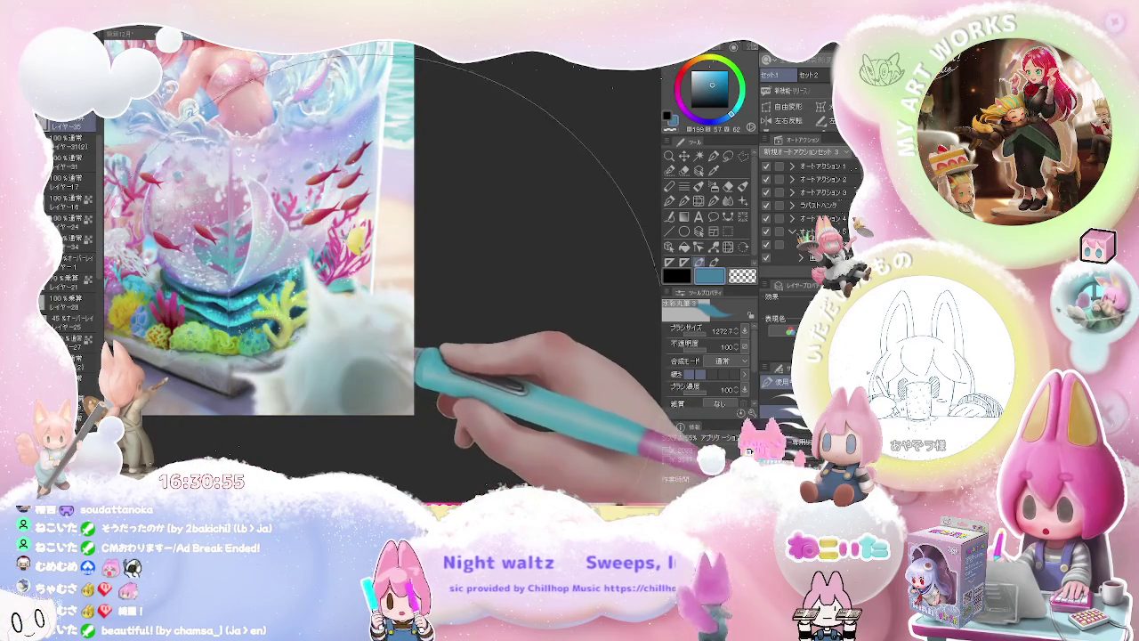
key(ctrl+minus)
key(ctrl+minus)
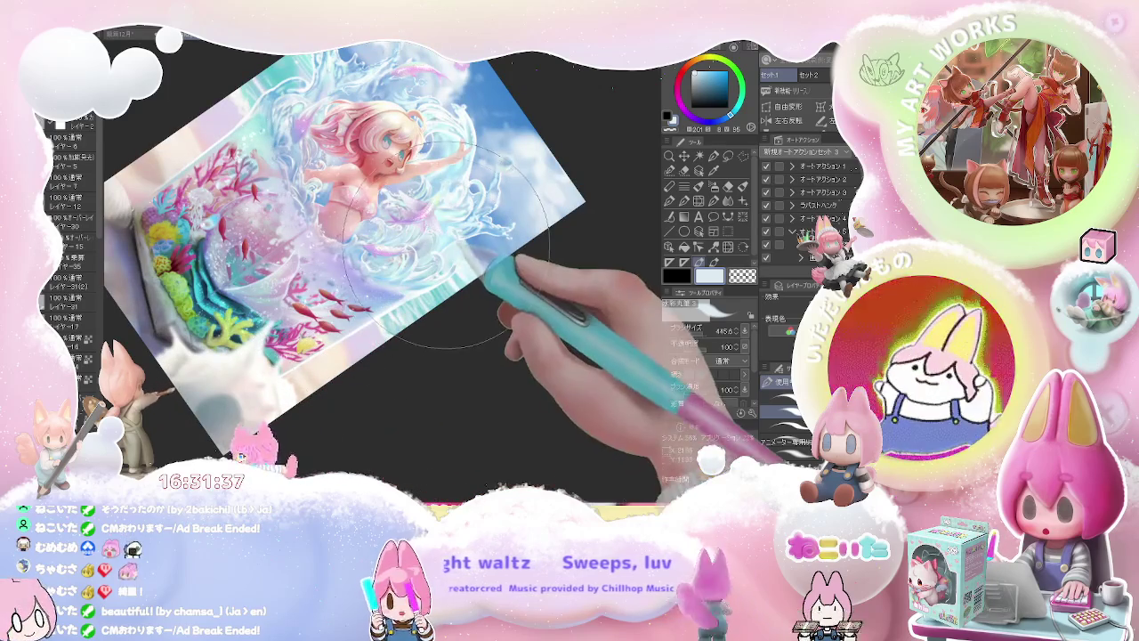
Straighten the tilted canvas view and choose a dark yellow painting colour
drag(452, 245, 556, 245)
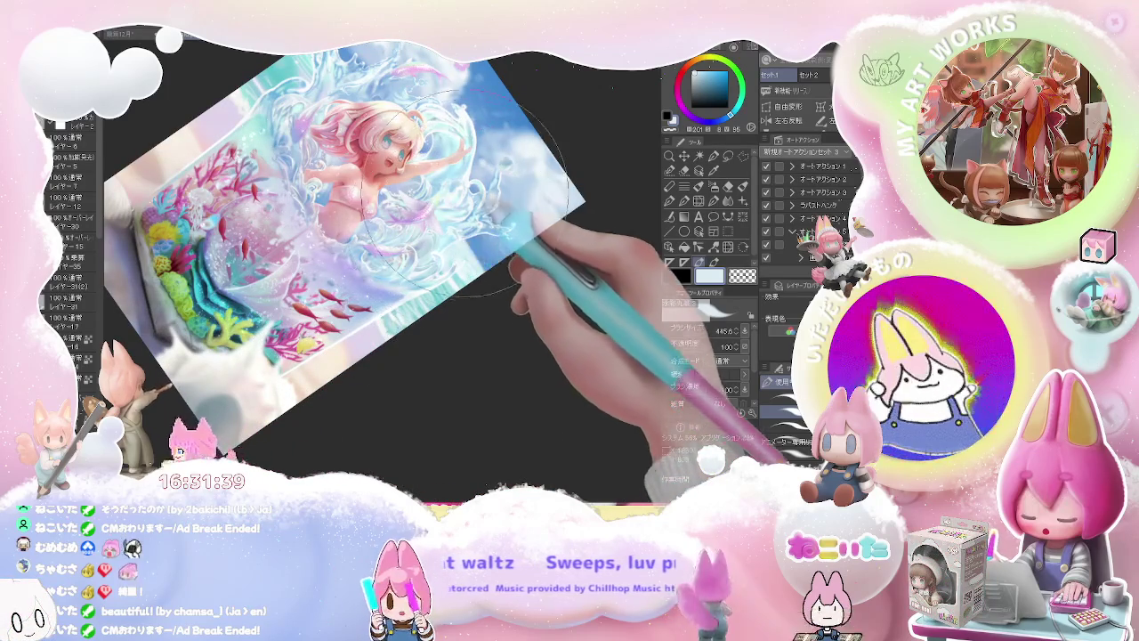
drag(456, 242, 454, 124)
scroll(434, 119, up, 2)
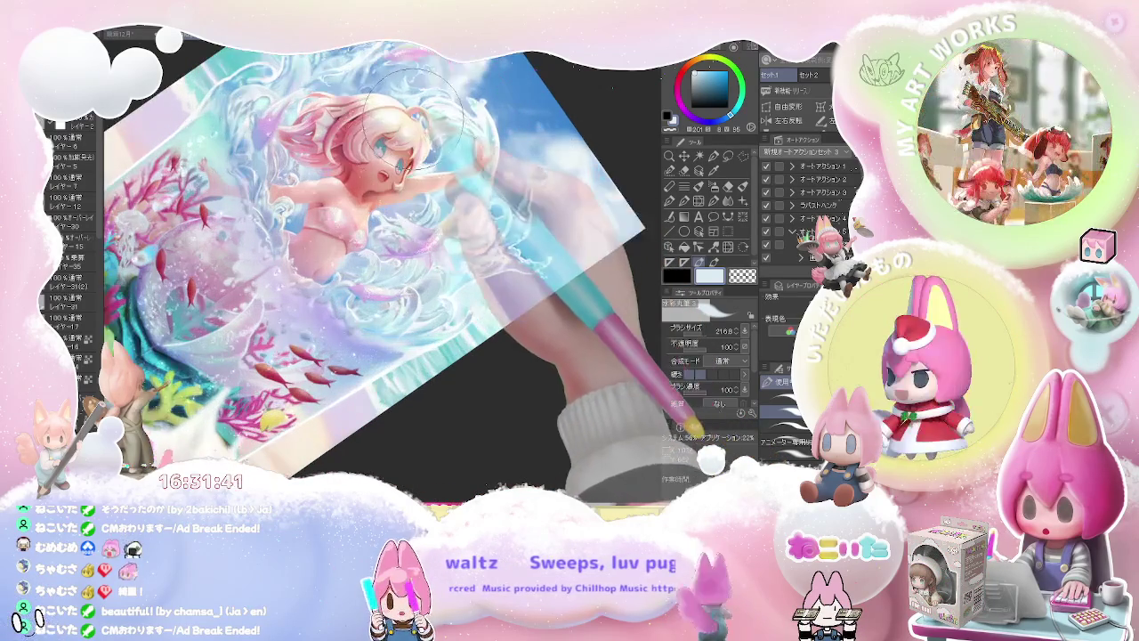
drag(415, 120, 634, 153)
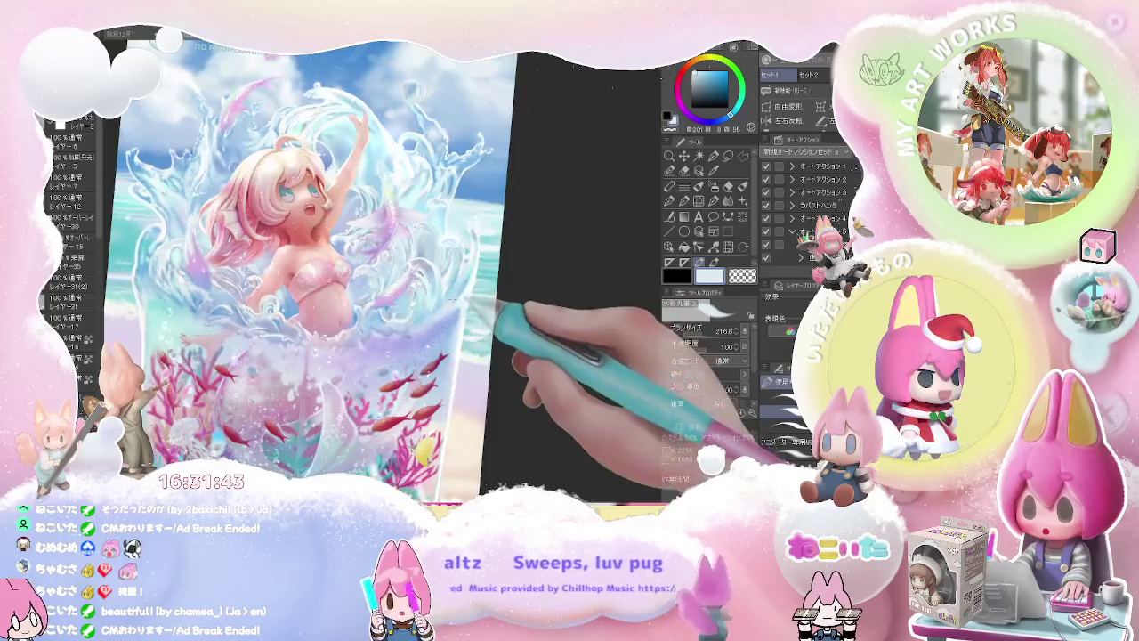
click(732, 67)
click(689, 103)
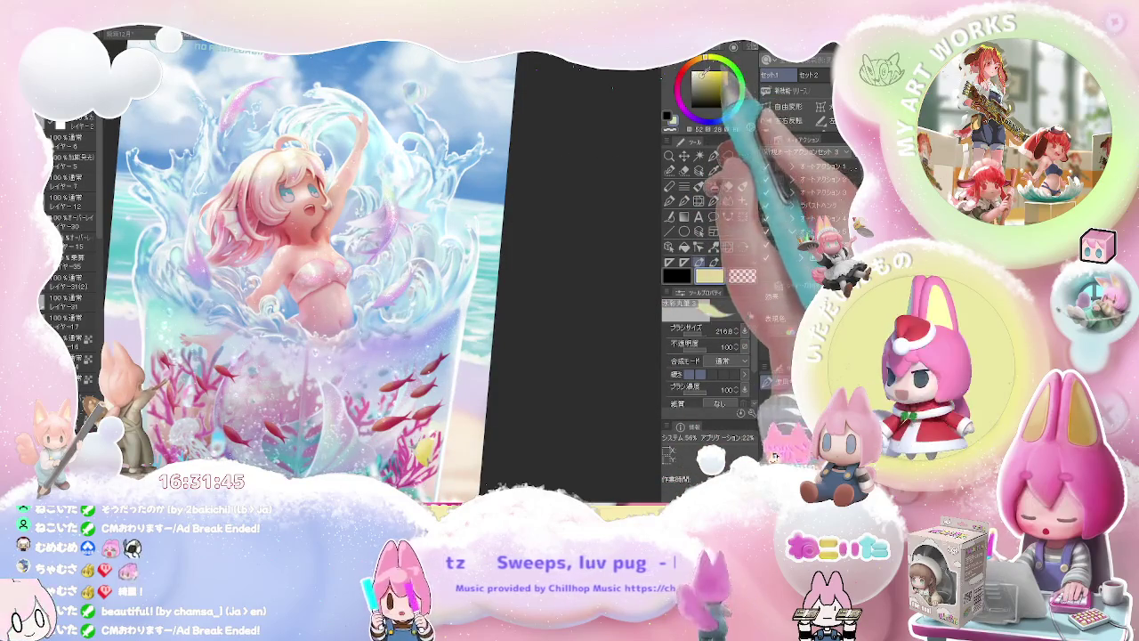
Wash translucent pink-white over the lower and middle tank, smooth it with blending, and touch up with the eraser
mouse_move(498, 223)
mouse_down()
mouse_move(387, 205)
mouse_move(419, 237)
mouse_up()
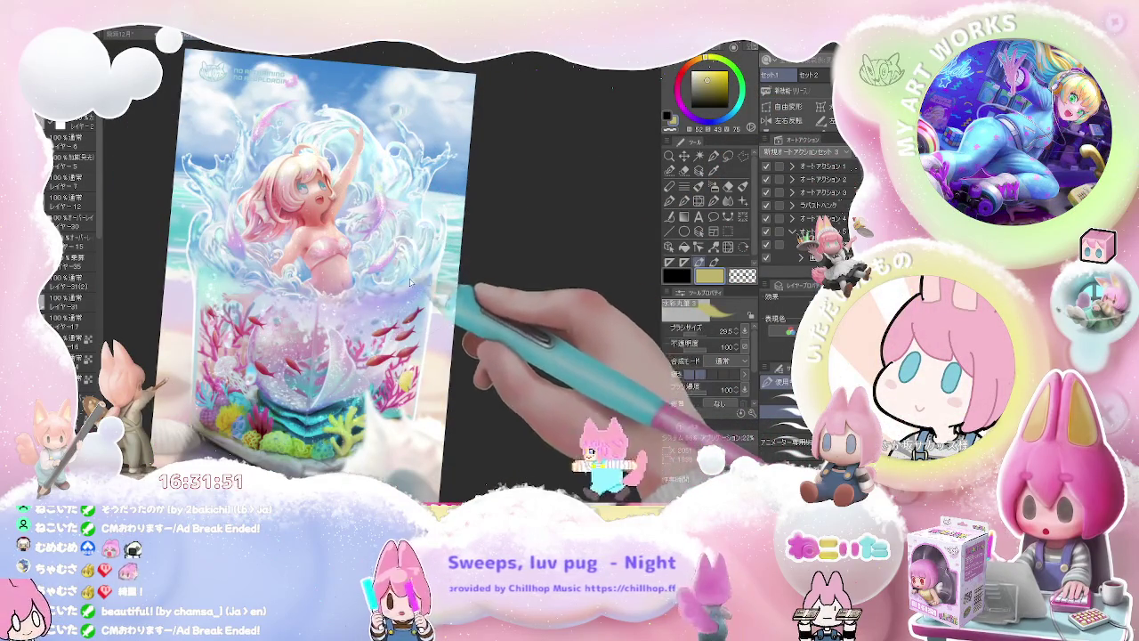
drag(405, 285, 453, 331)
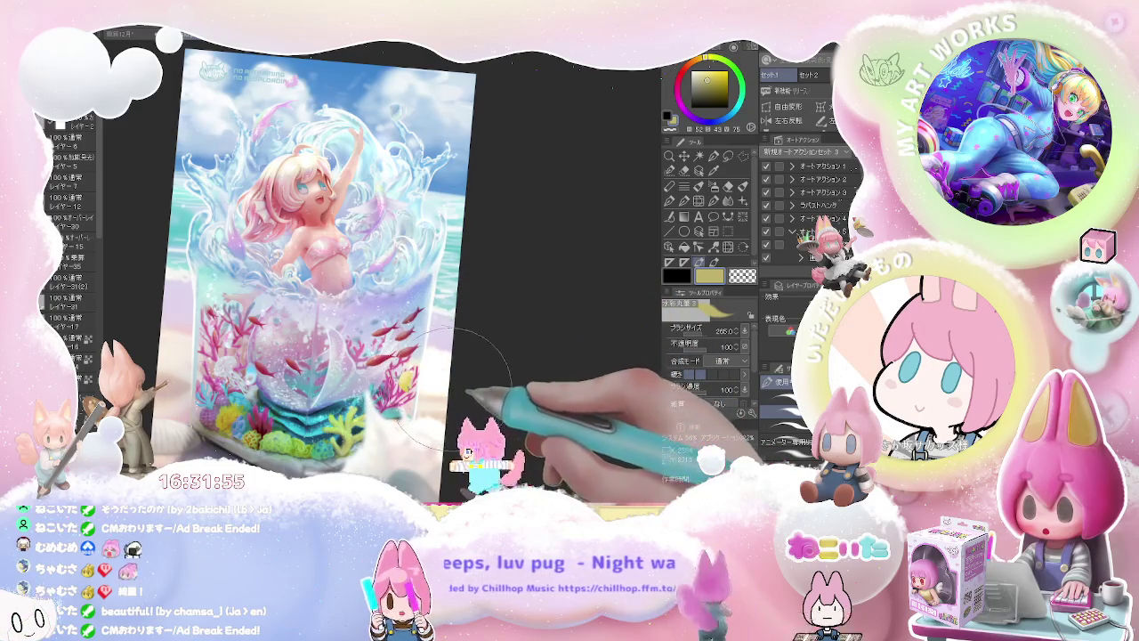
mouse_move(462, 391)
mouse_down()
mouse_move(183, 346)
mouse_move(356, 401)
mouse_move(409, 366)
mouse_up()
key(j)
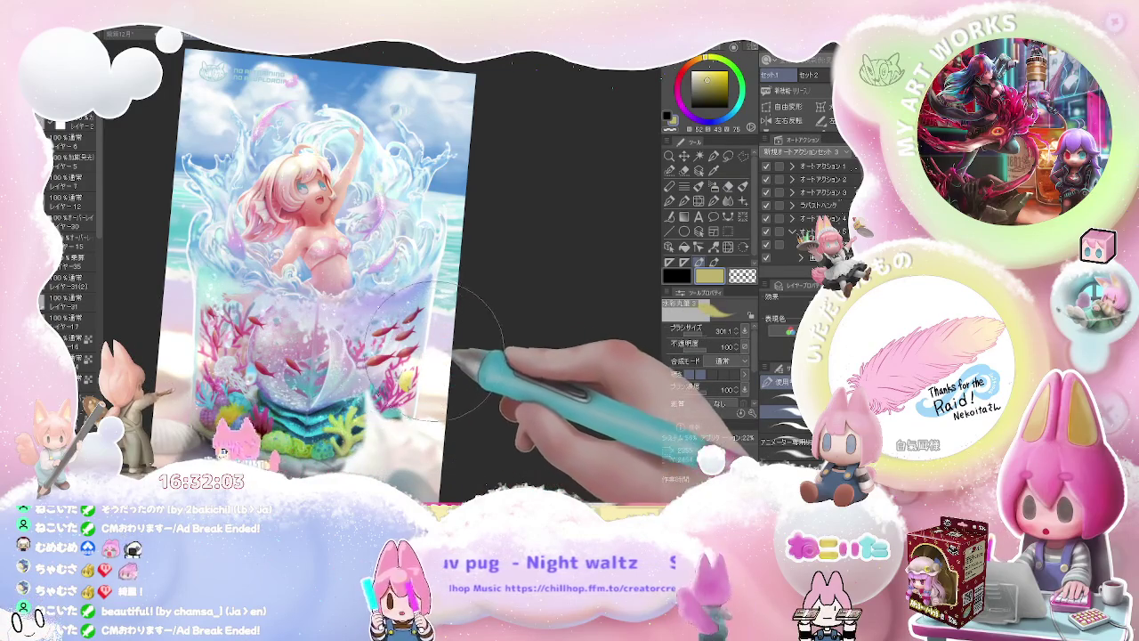
key(j)
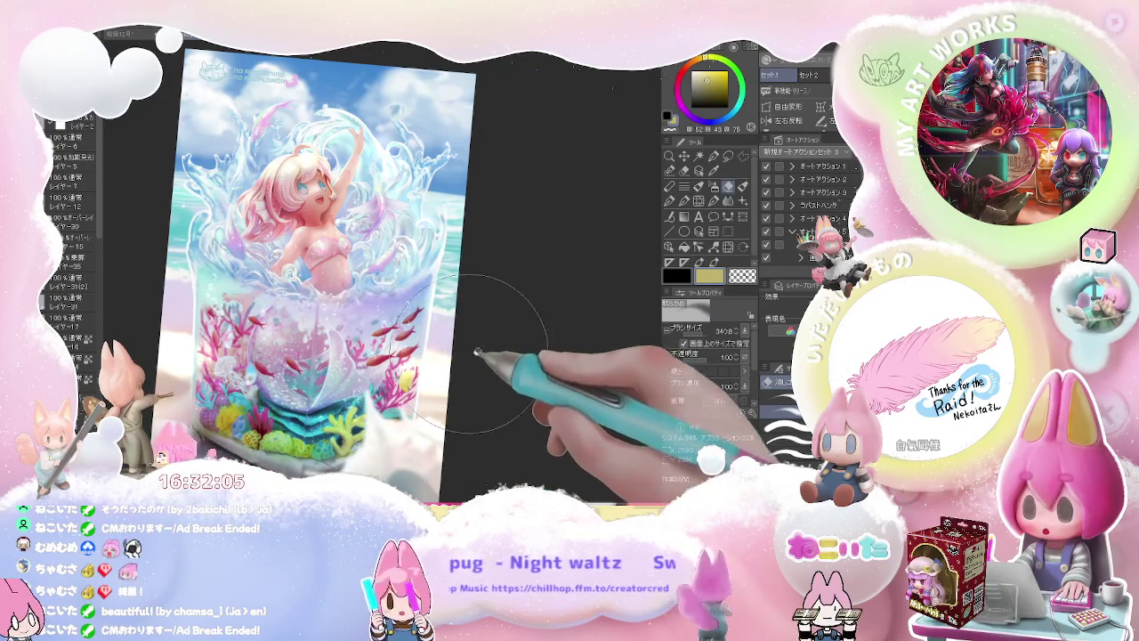
mouse_move(303, 347)
mouse_down()
mouse_move(194, 315)
mouse_move(418, 308)
mouse_up()
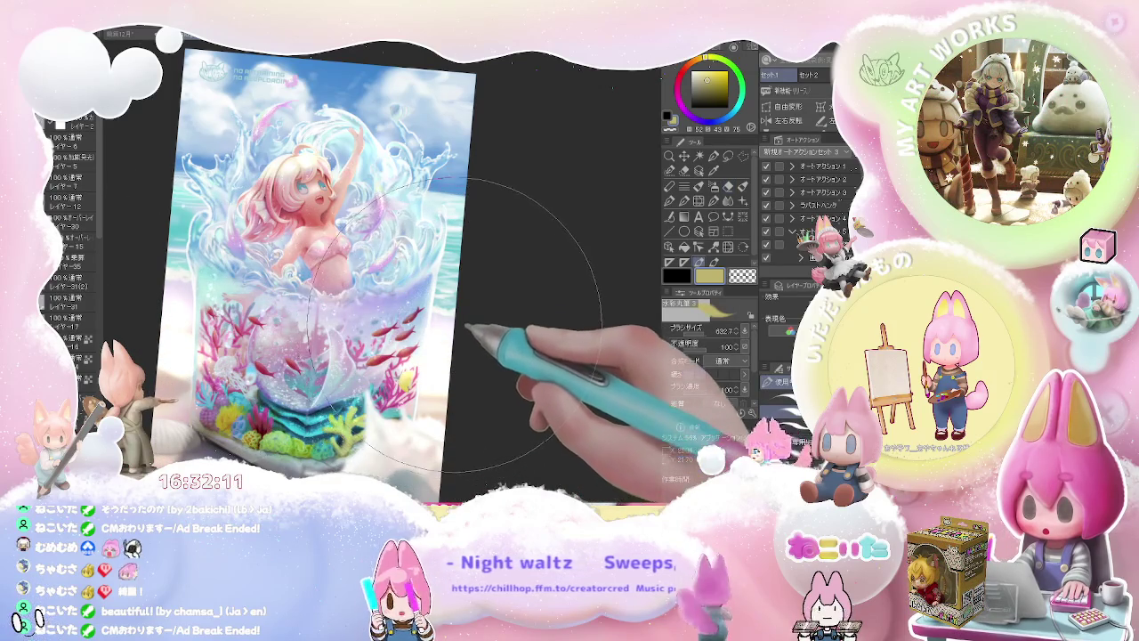
key(e)
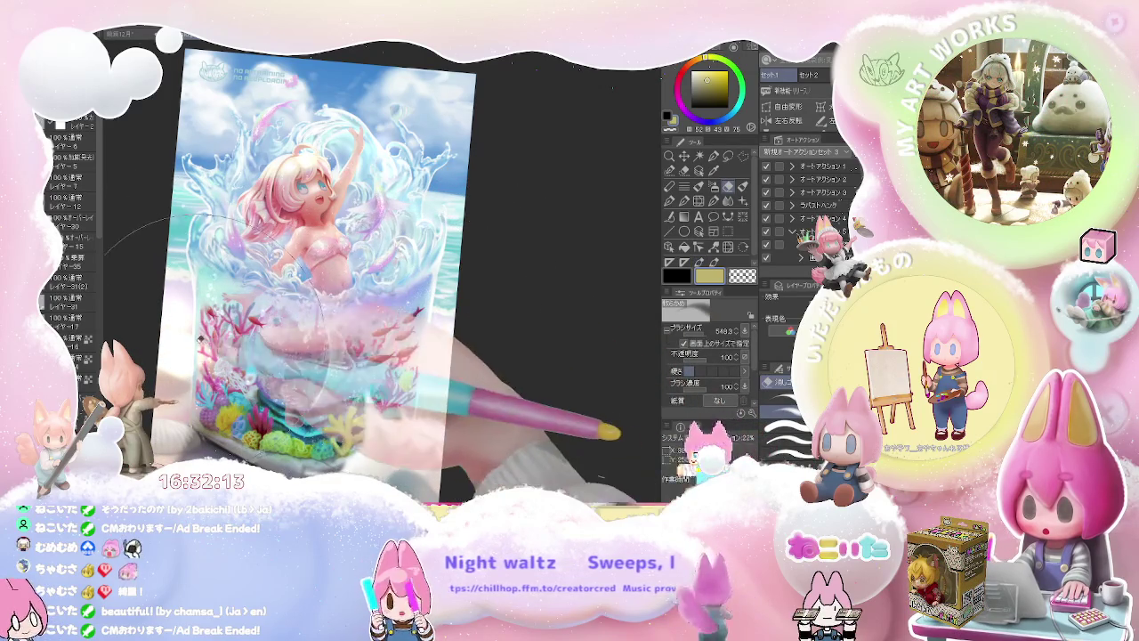
key(b)
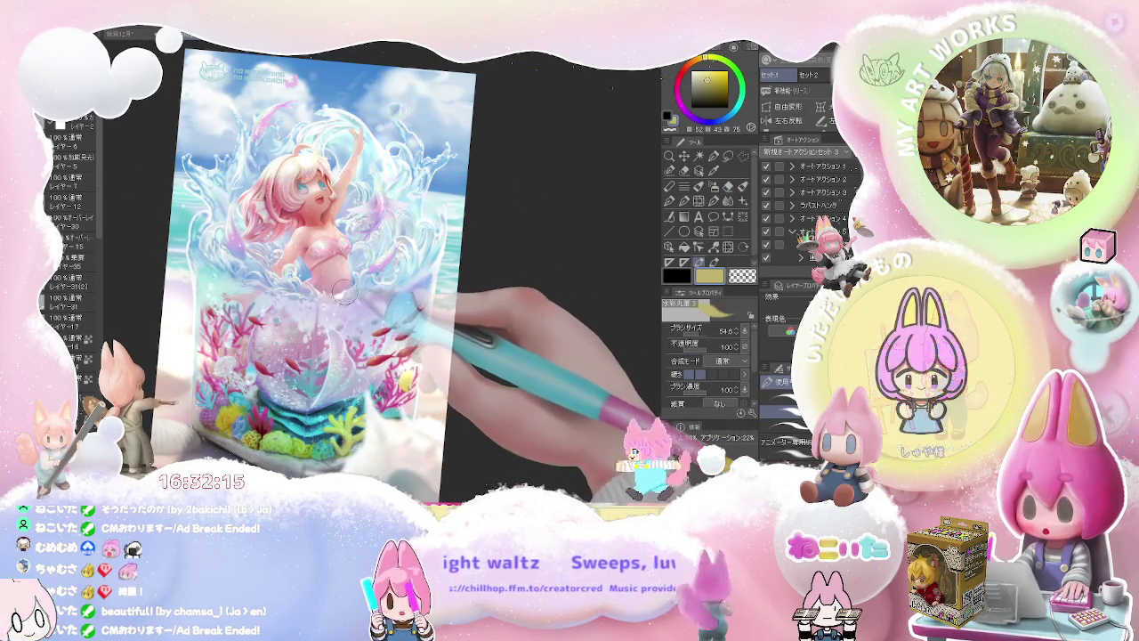
Mirror the canvas view to check the composition, then rotate and resize the view back upright
scroll(337, 296, up, 3)
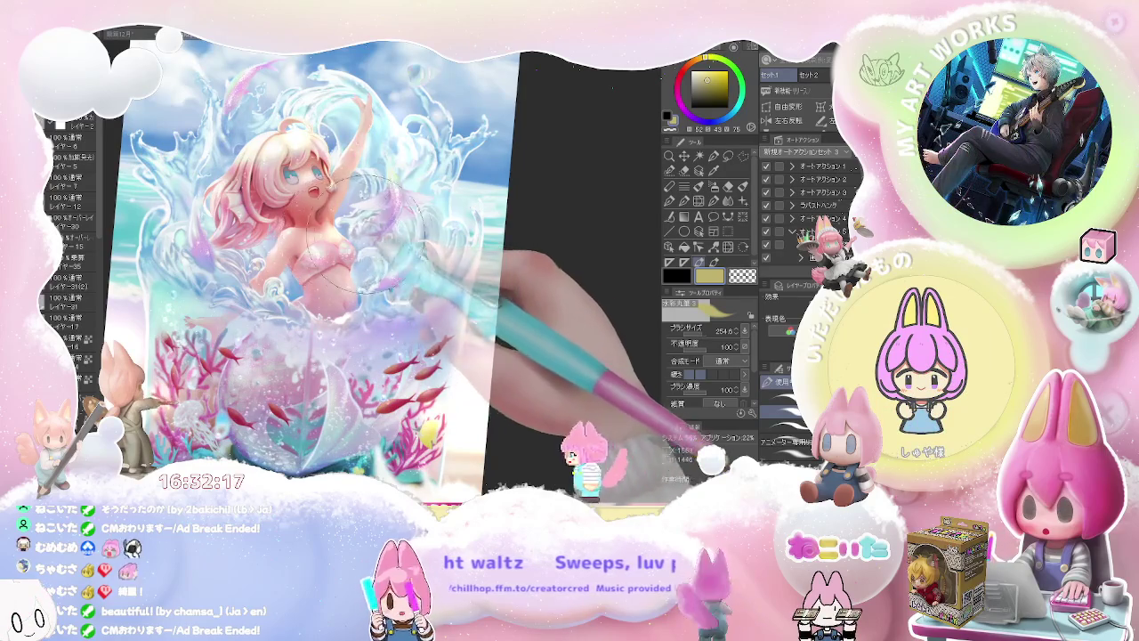
click(792, 120)
scroll(429, 228, up, 4)
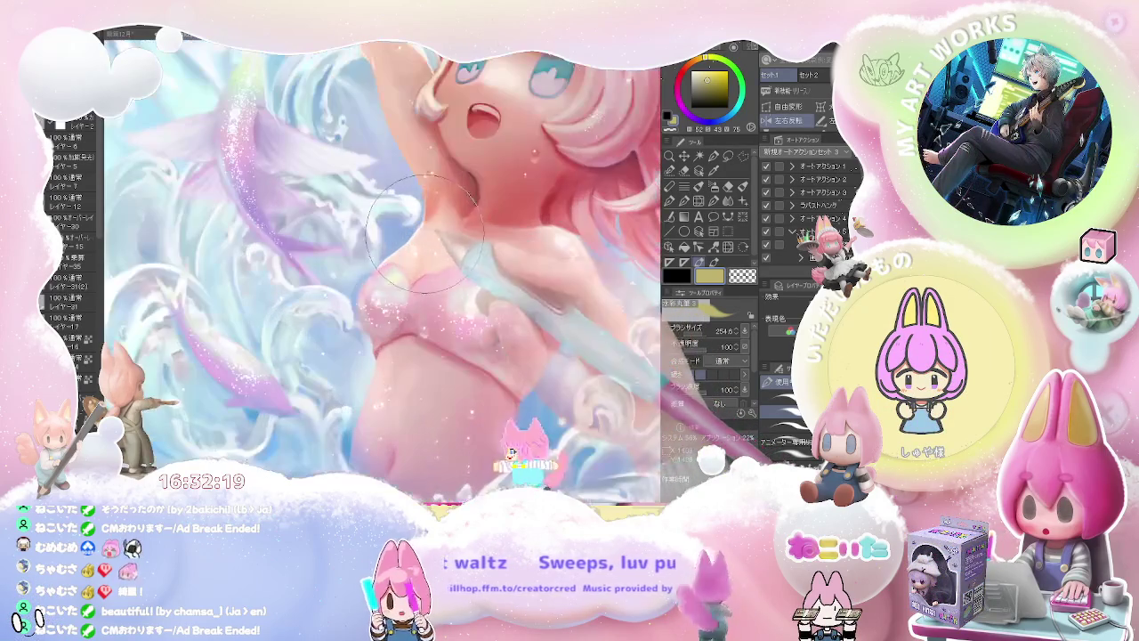
scroll(420, 228, down, 2)
scroll(420, 228, down, 2)
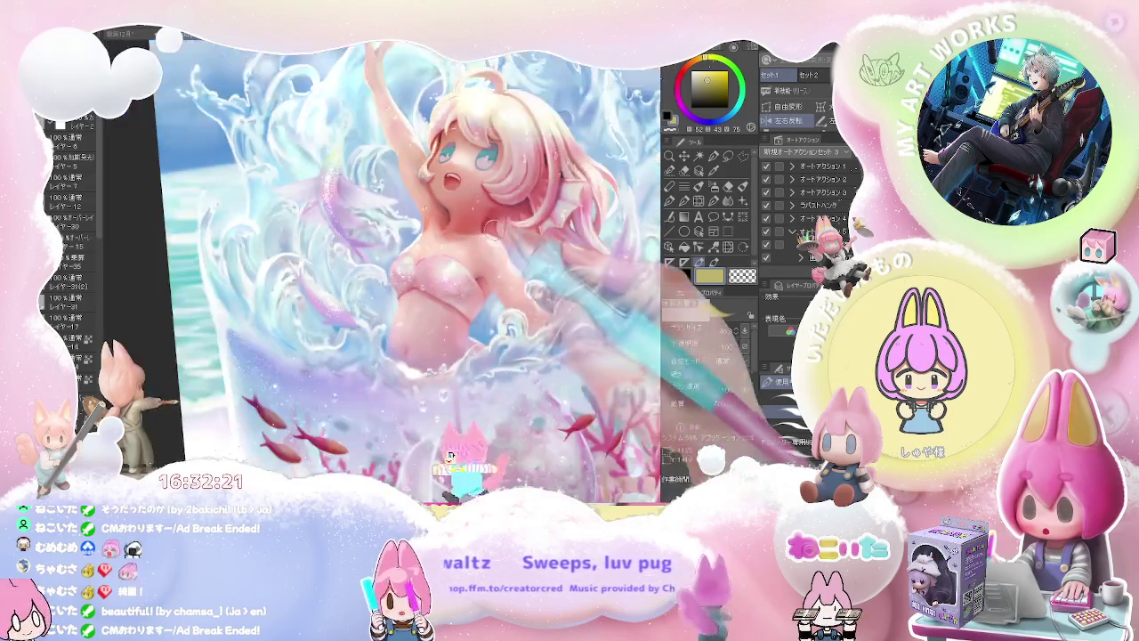
scroll(420, 228, down, 1)
scroll(420, 228, down, 1)
scroll(329, 245, up, 2)
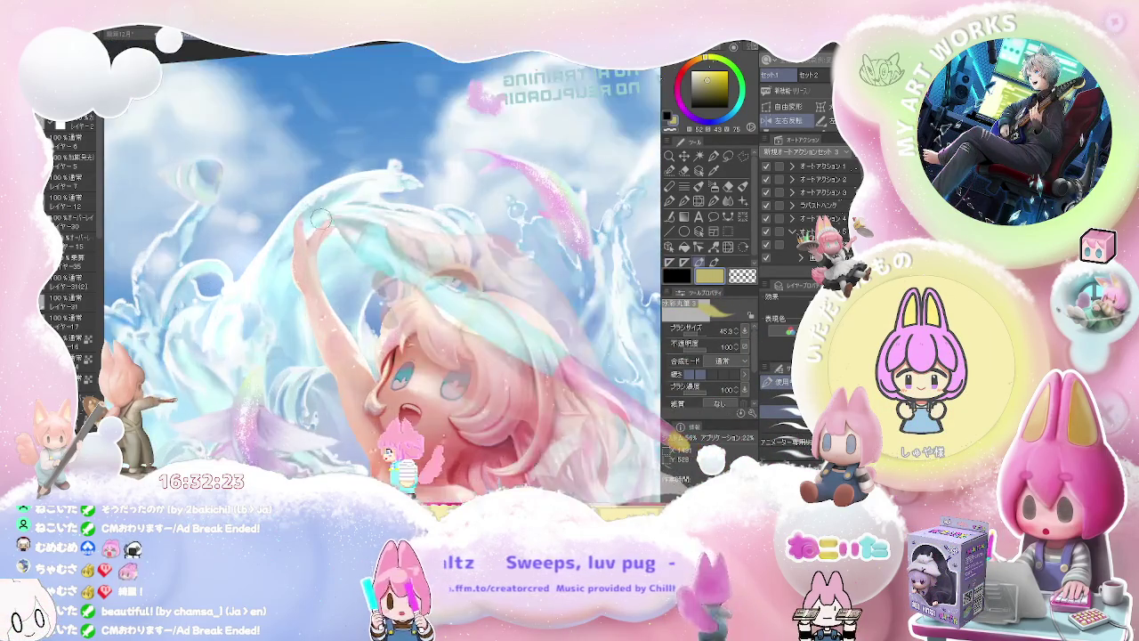
scroll(327, 223, up, 2)
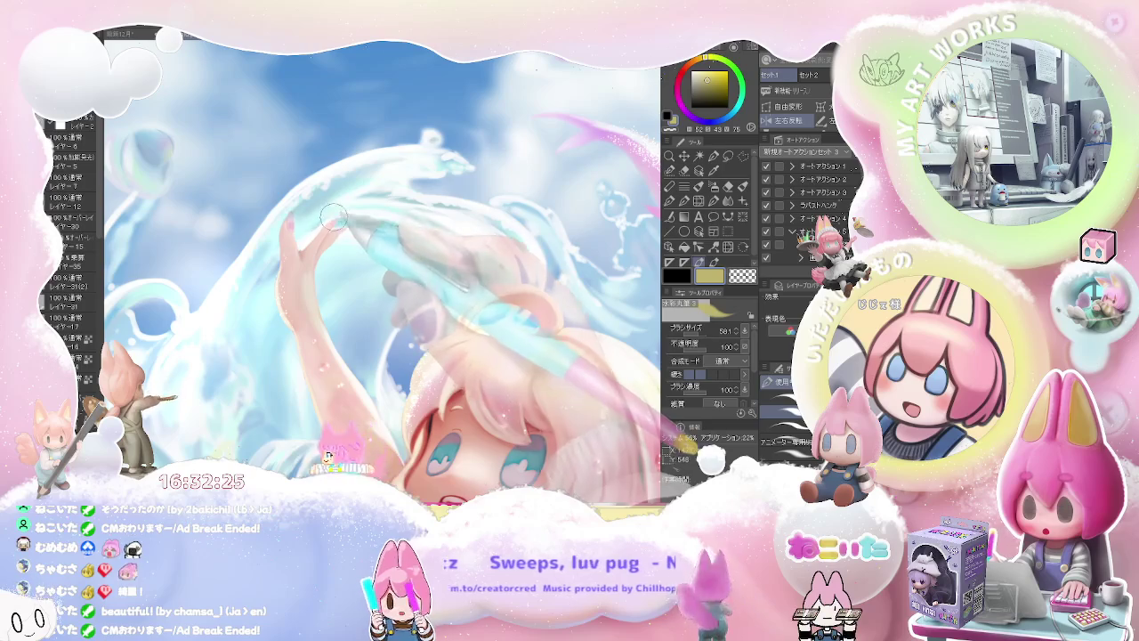
scroll(331, 216, down, 2)
scroll(267, 270, down, 1)
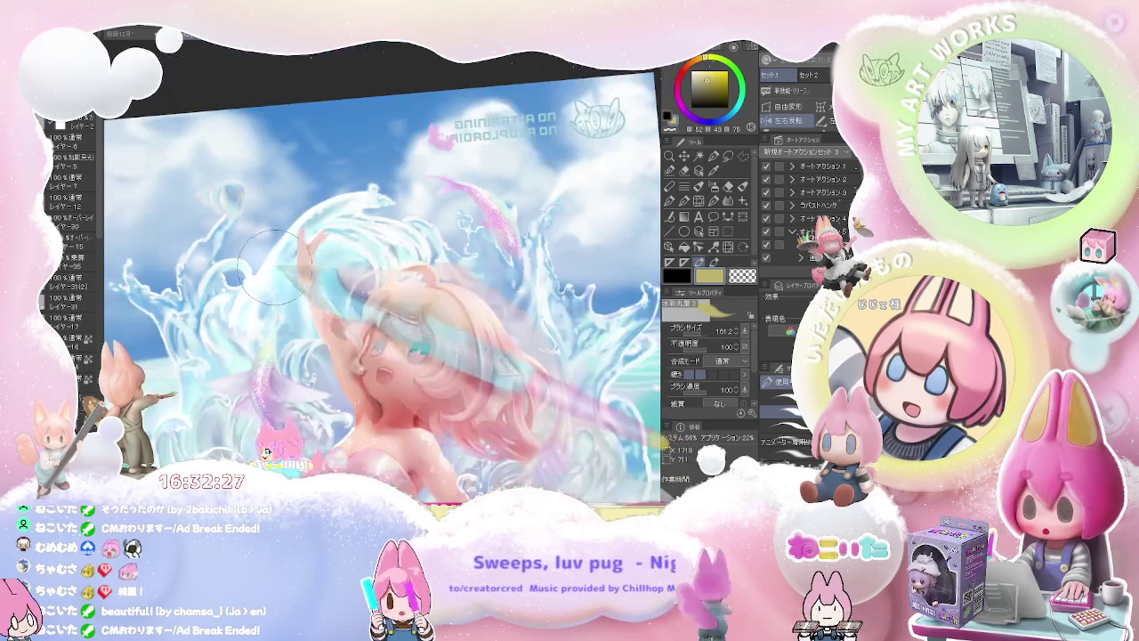
scroll(267, 267, down, 2)
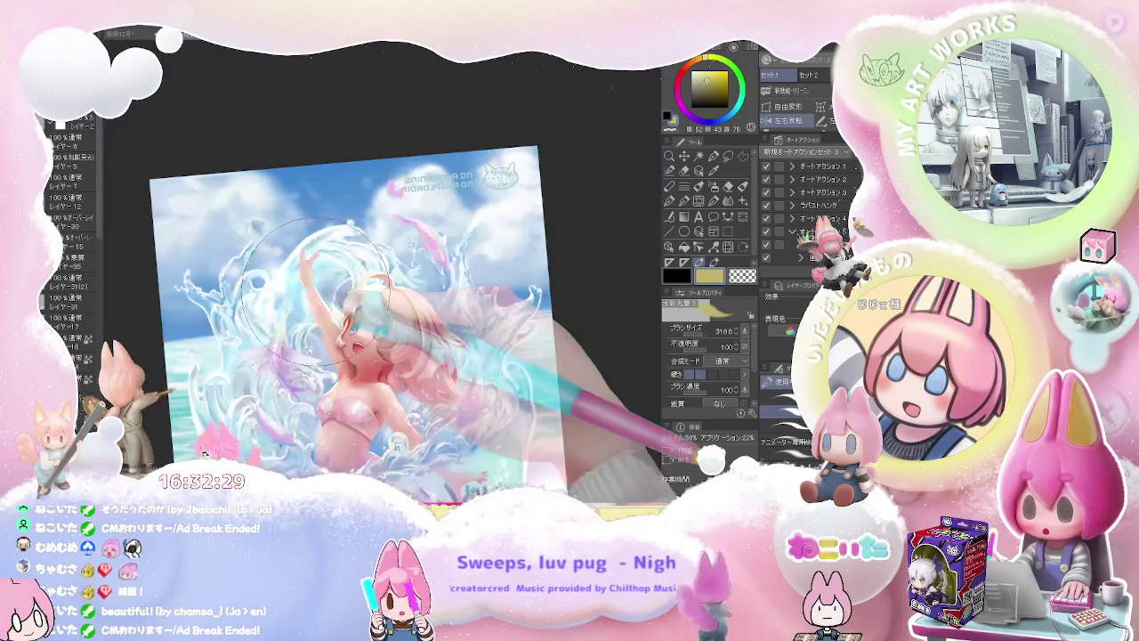
scroll(267, 267, down, 2)
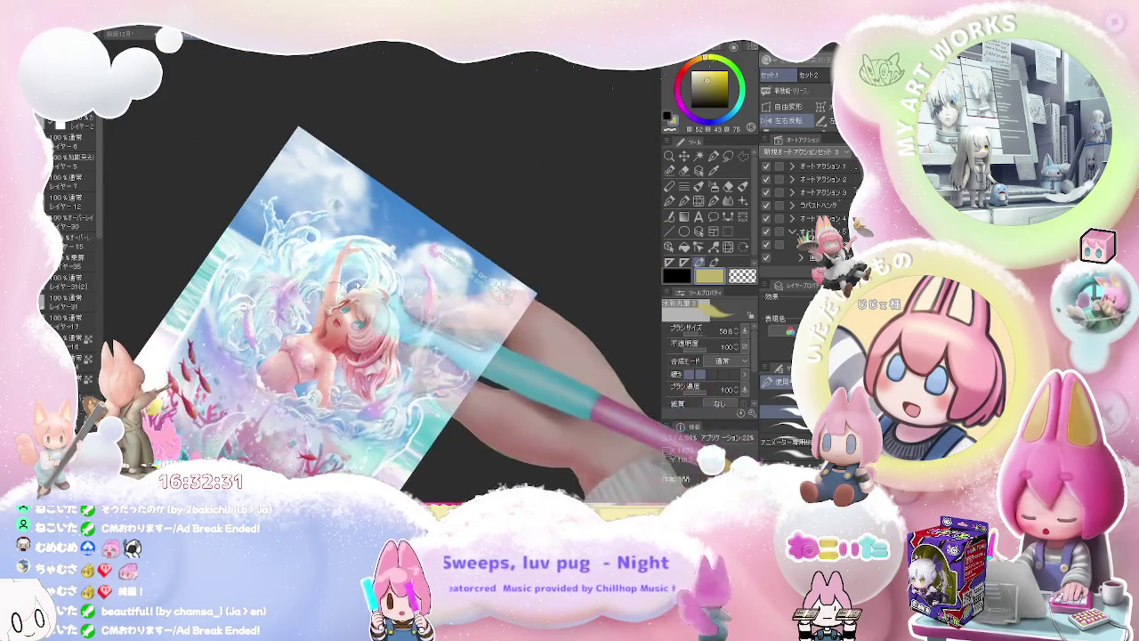
scroll(401, 311, up, 3)
scroll(338, 293, down, 3)
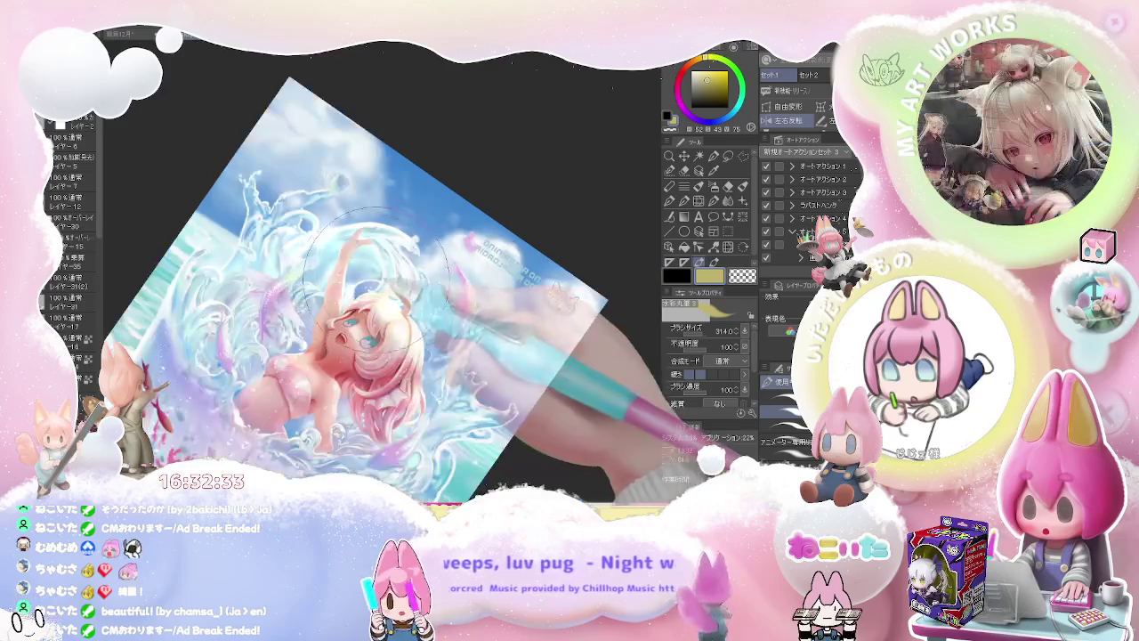
scroll(400, 320, up, 1)
scroll(452, 356, up, 3)
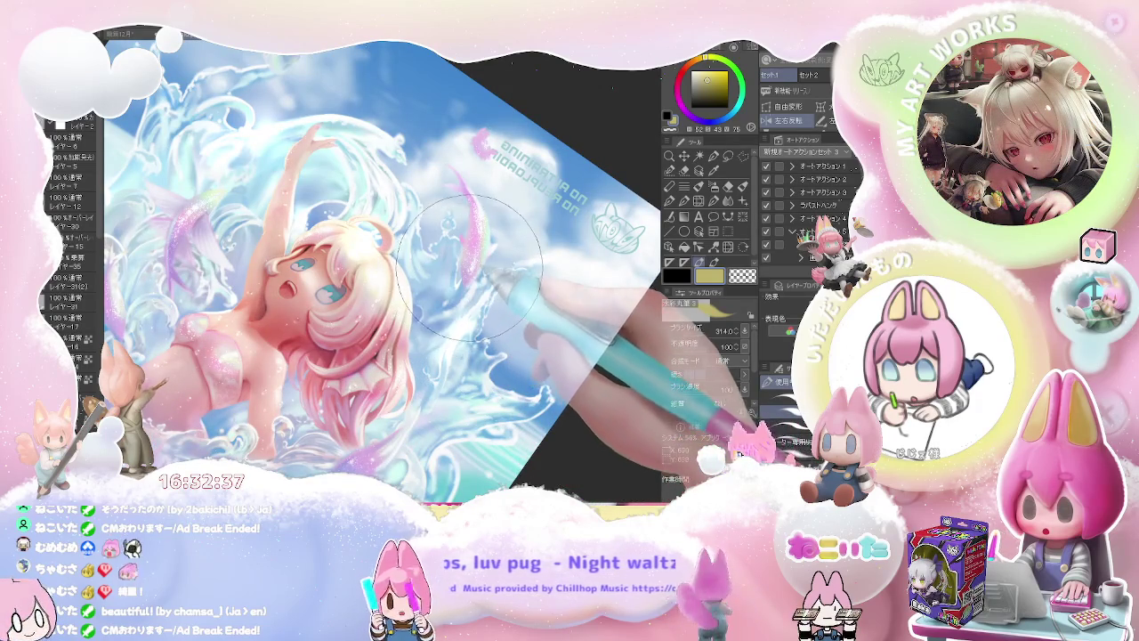
scroll(479, 264, down, 2)
scroll(470, 369, down, 1)
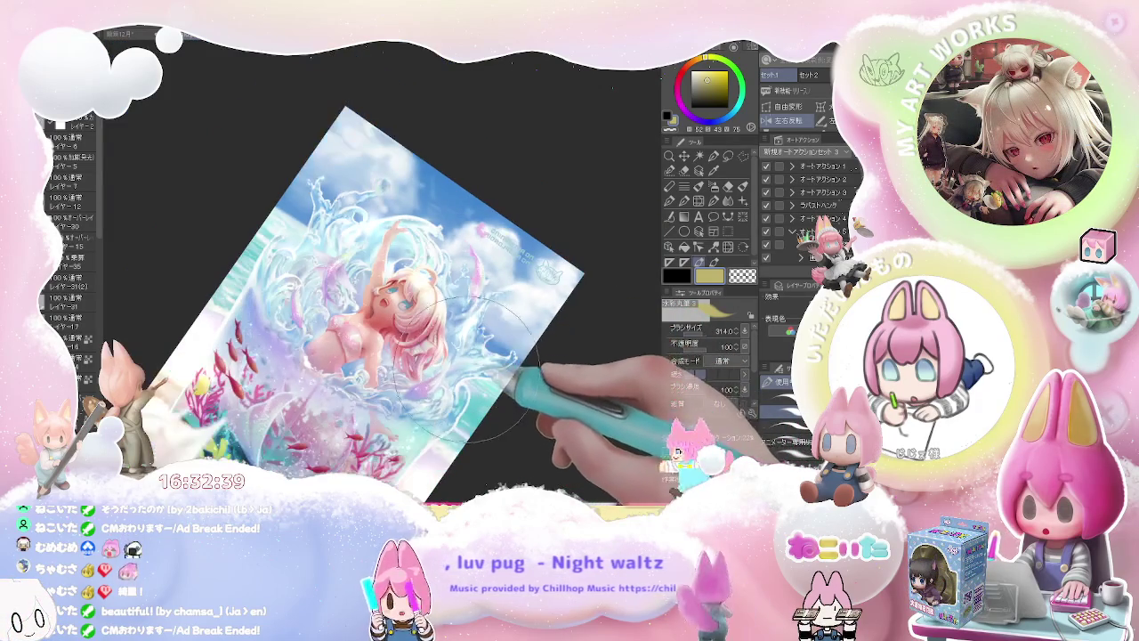
drag(467, 381, 516, 327)
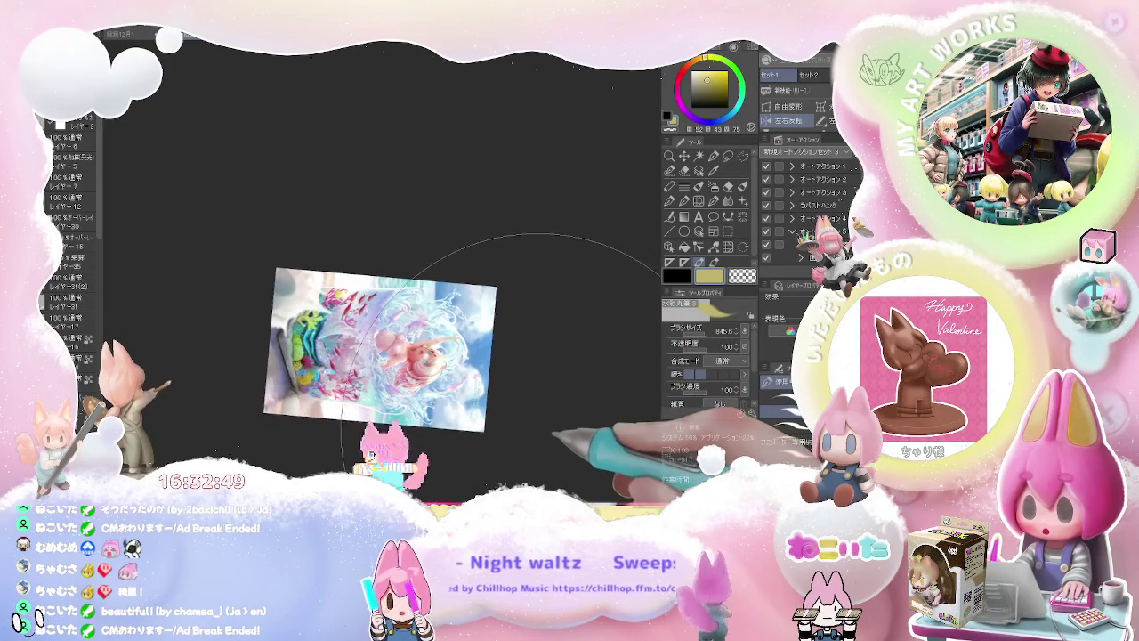
drag(534, 438, 533, 356)
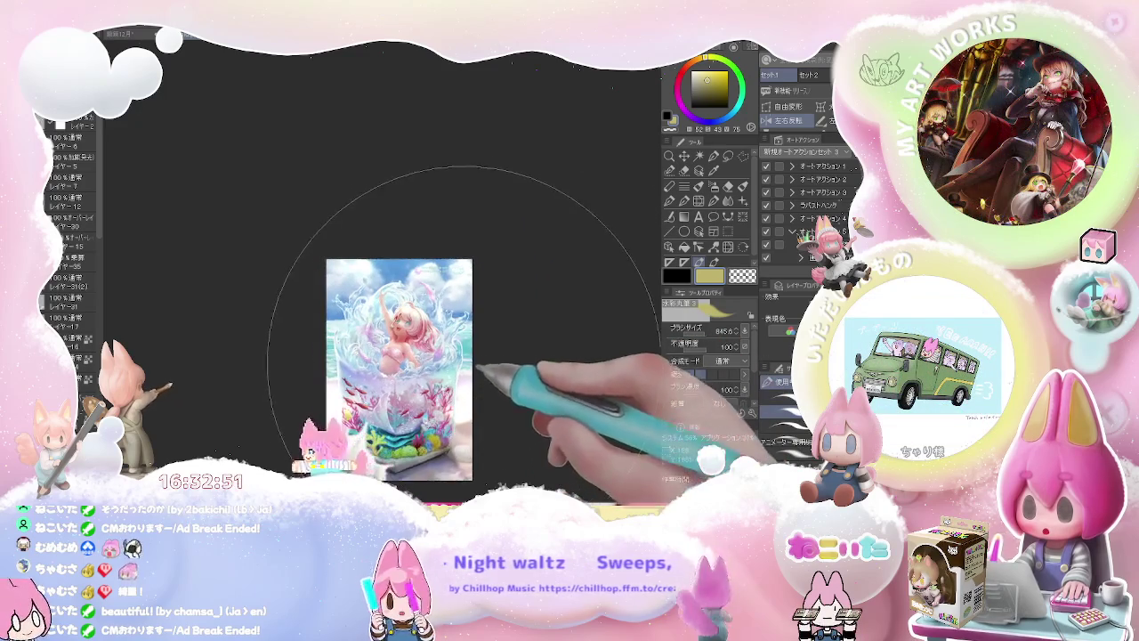
scroll(400, 267, up, 5)
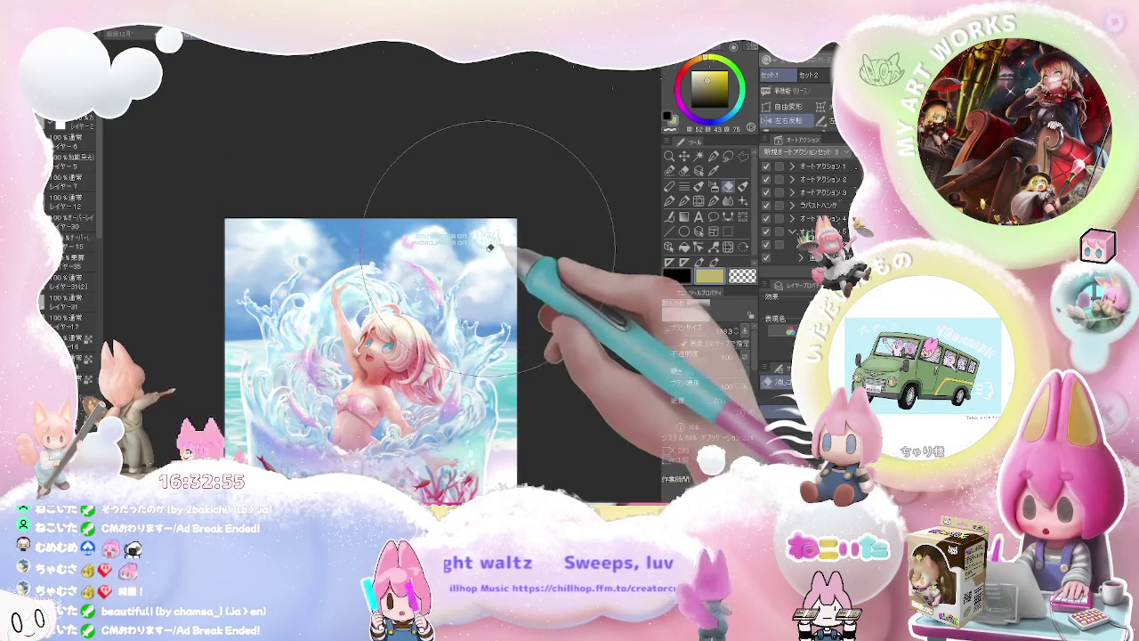
mouse_move(430, 230)
mouse_down()
mouse_move(458, 234)
mouse_move(411, 215)
mouse_up()
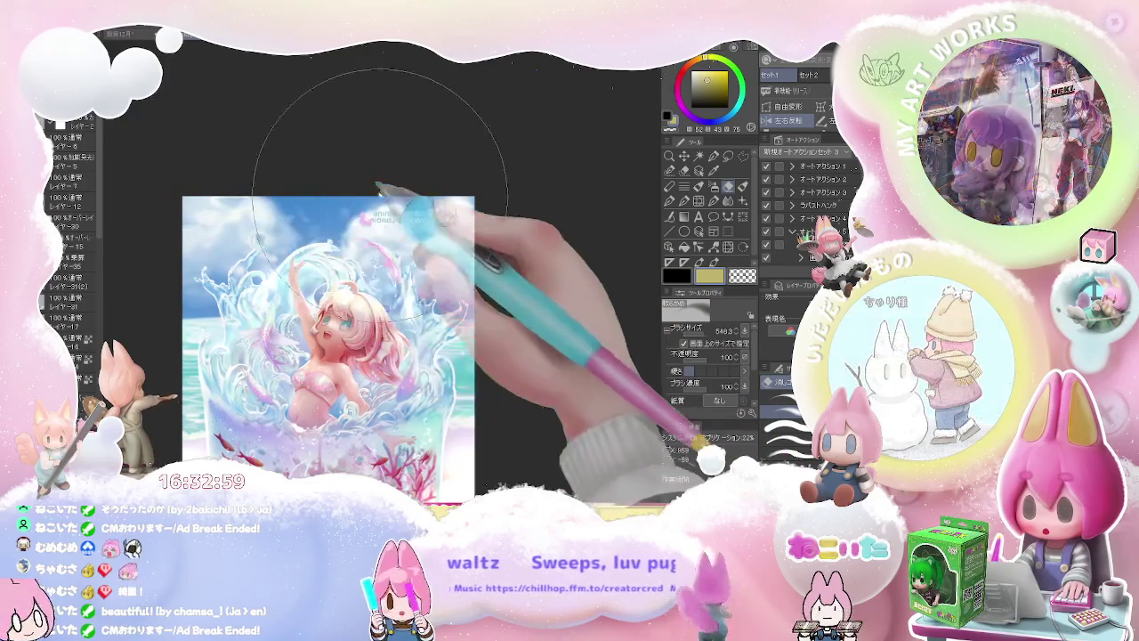
key(b)
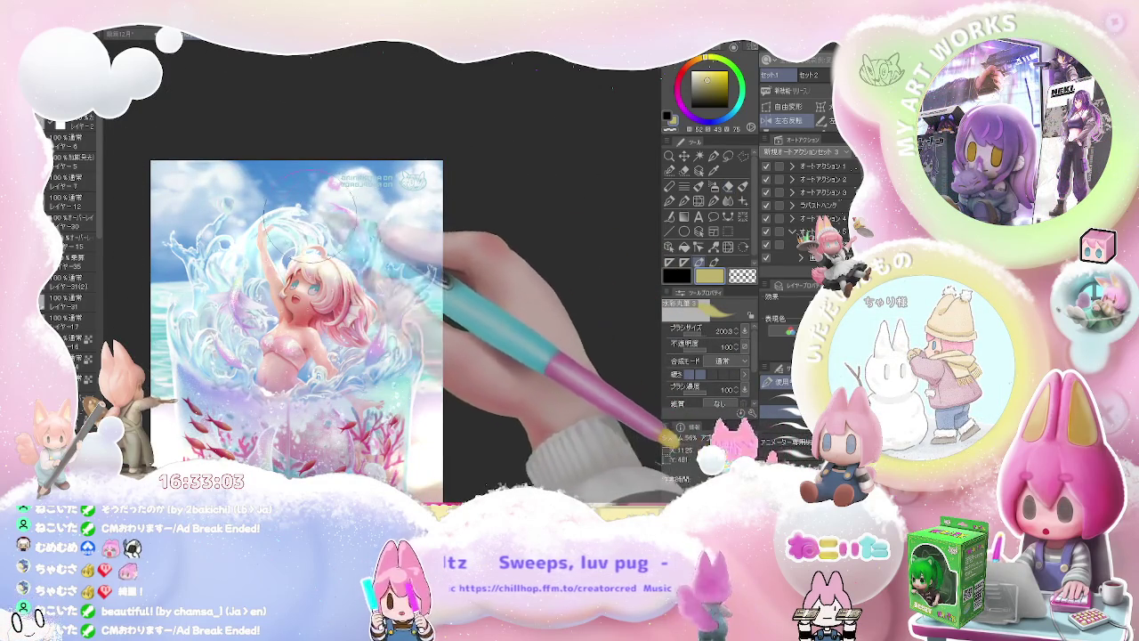
drag(409, 289, 449, 289)
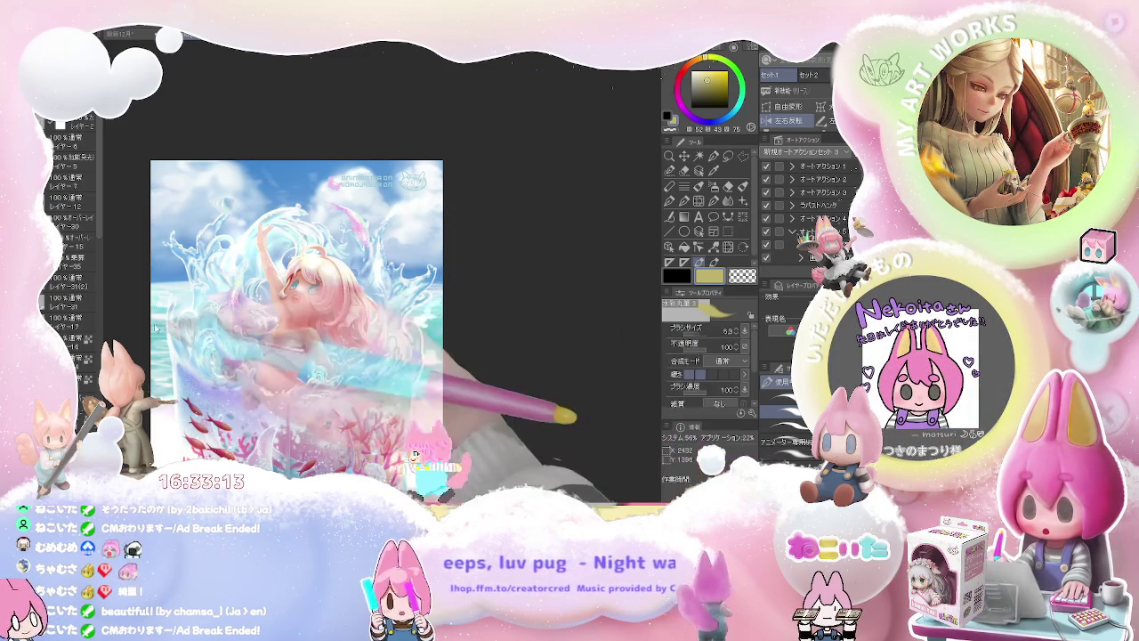
drag(450, 303, 153, 298)
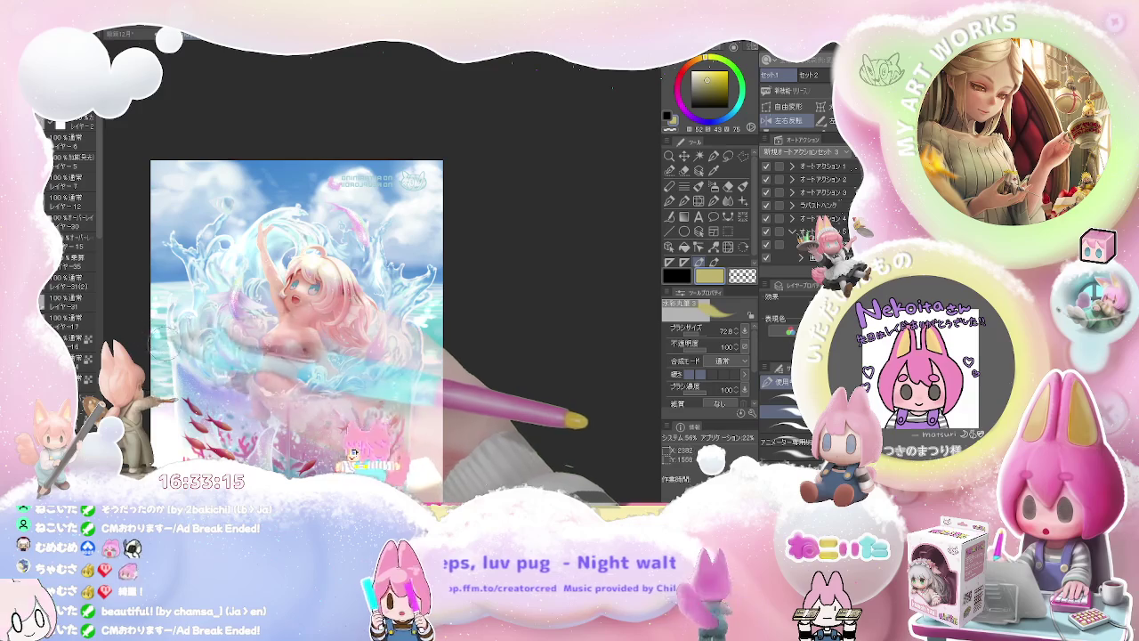
scroll(508, 356, down, 3)
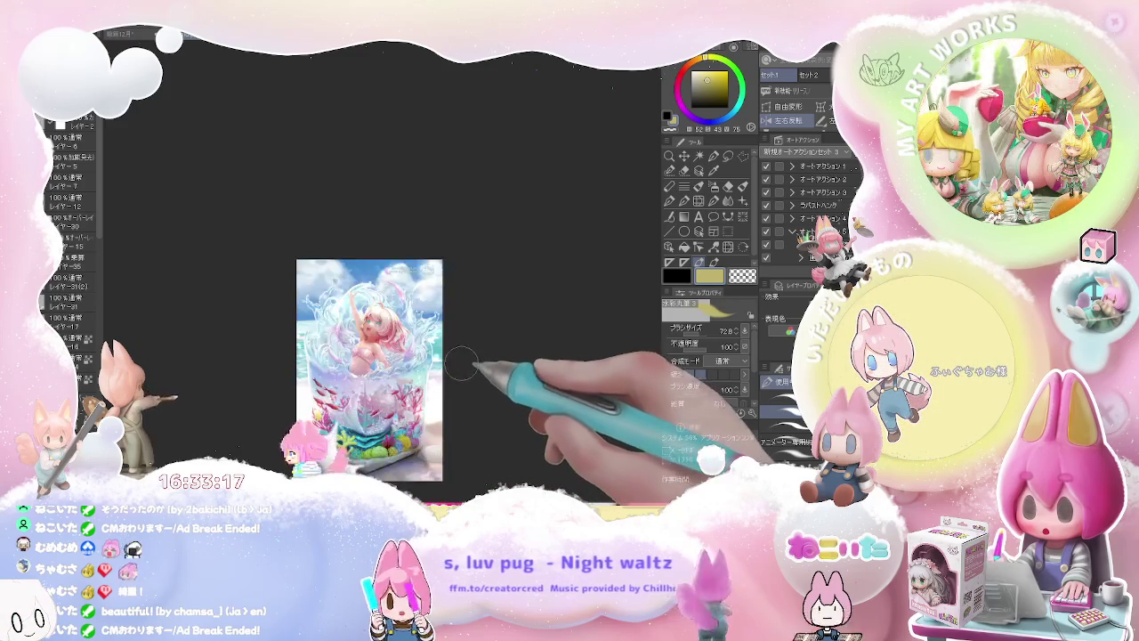
scroll(451, 457, up, 3)
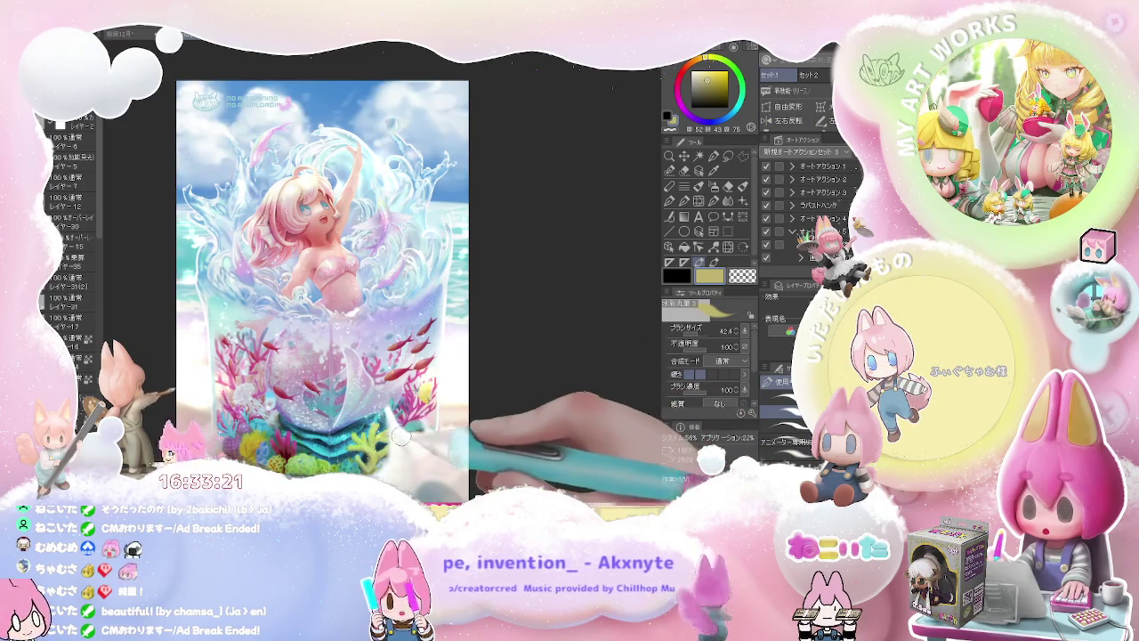
scroll(424, 440, down, 3)
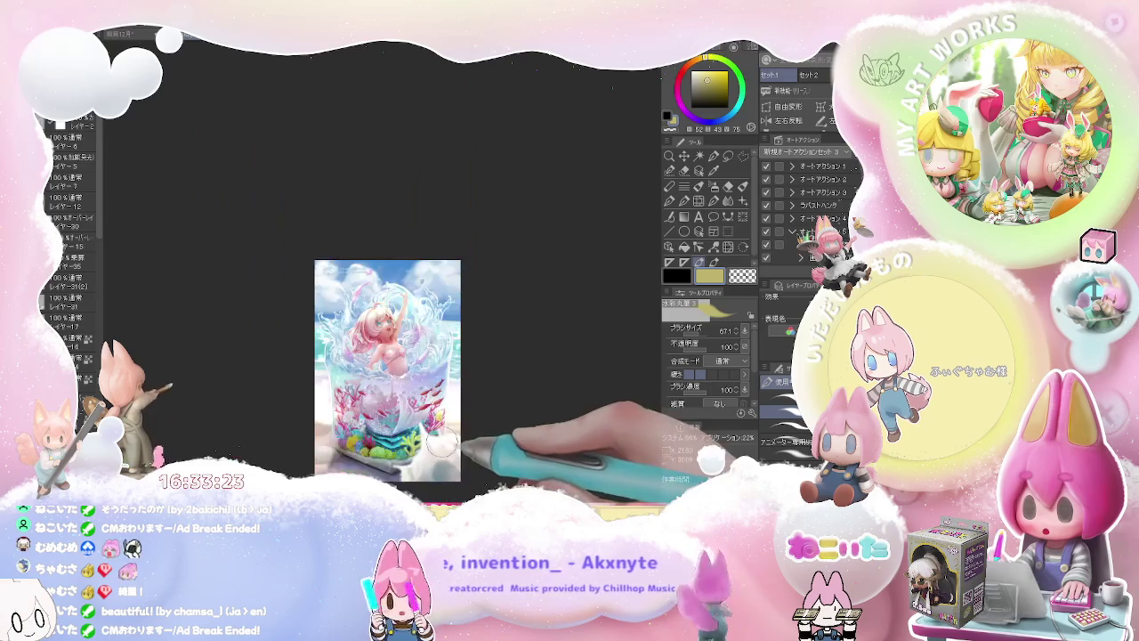
mouse_move(475, 443)
mouse_down()
mouse_move(448, 433)
mouse_move(425, 398)
mouse_up()
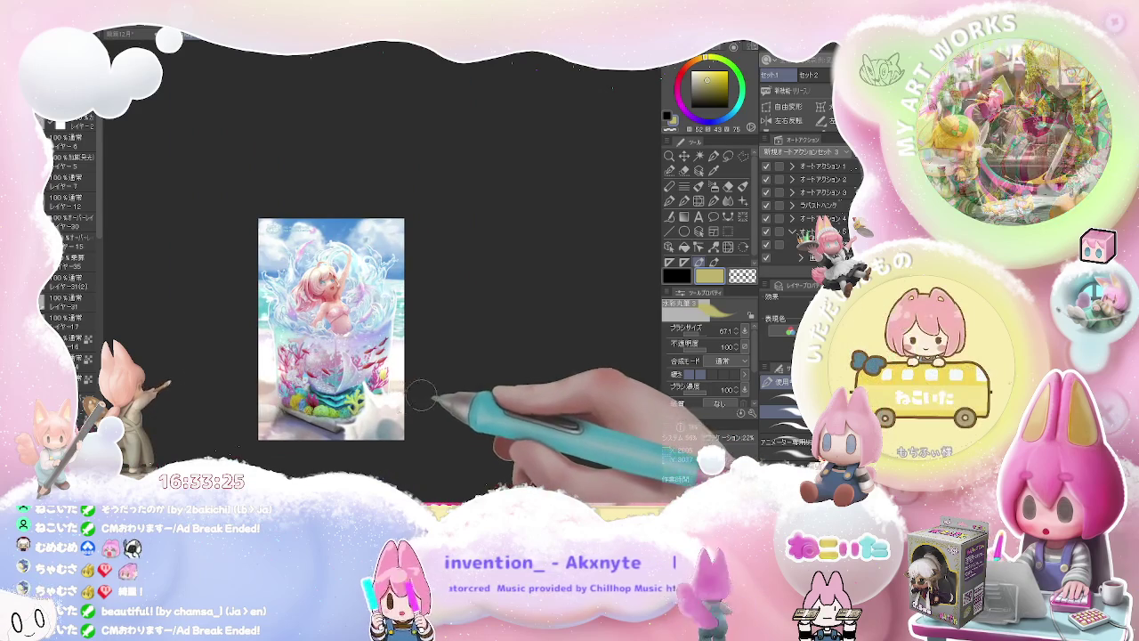
scroll(425, 398, up, 3)
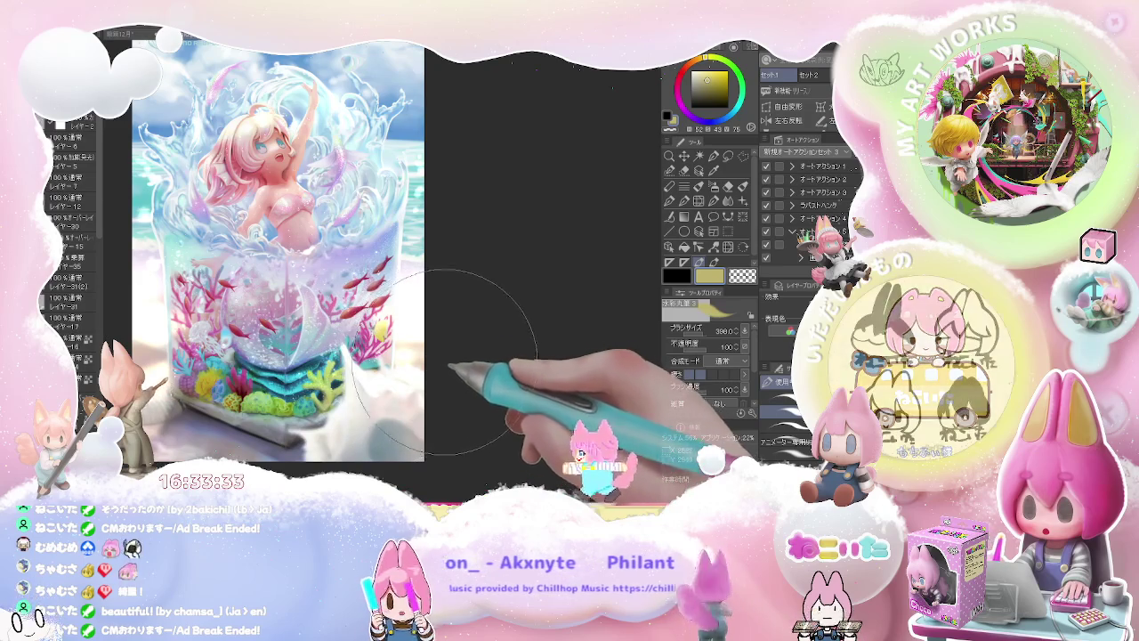
scroll(431, 360, down, 3)
scroll(307, 393, up, 3)
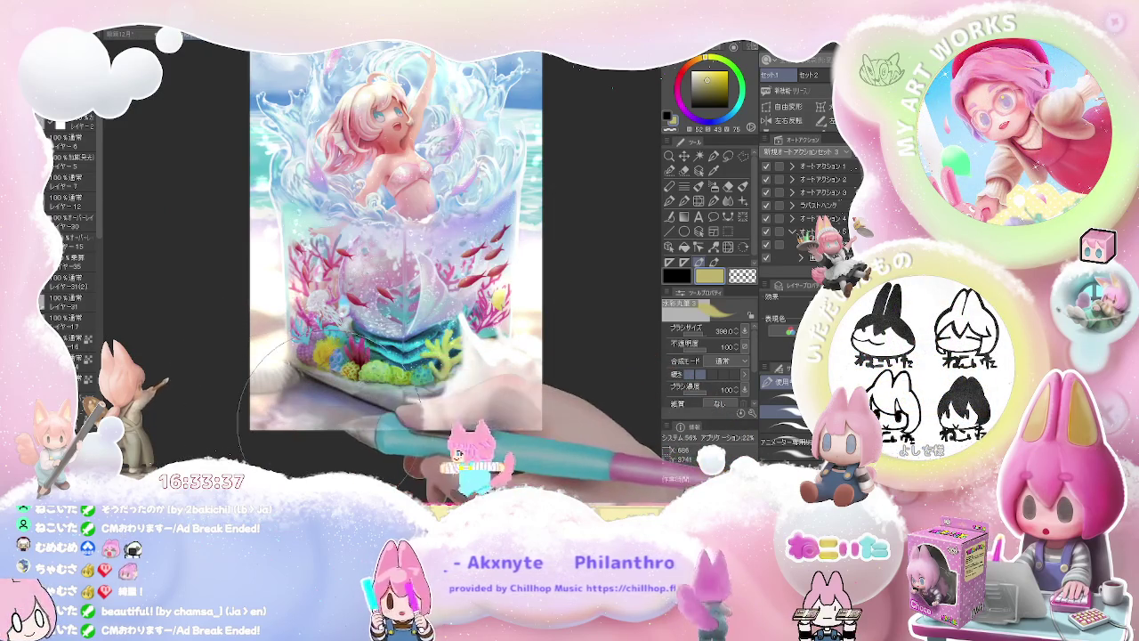
scroll(325, 410, down, 3)
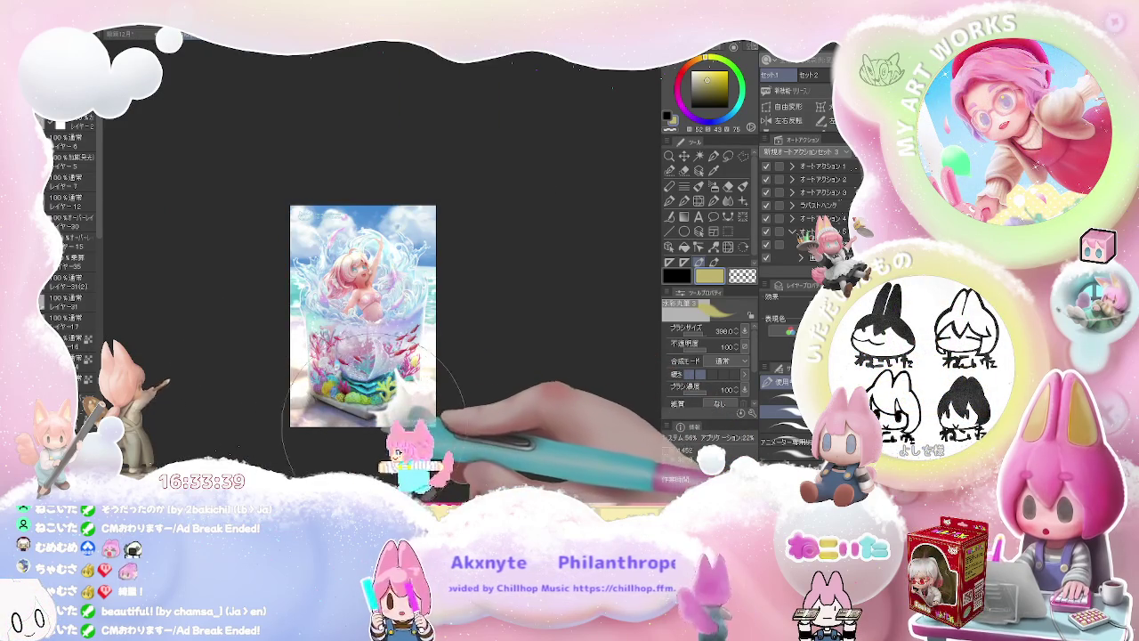
scroll(426, 440, up, 3)
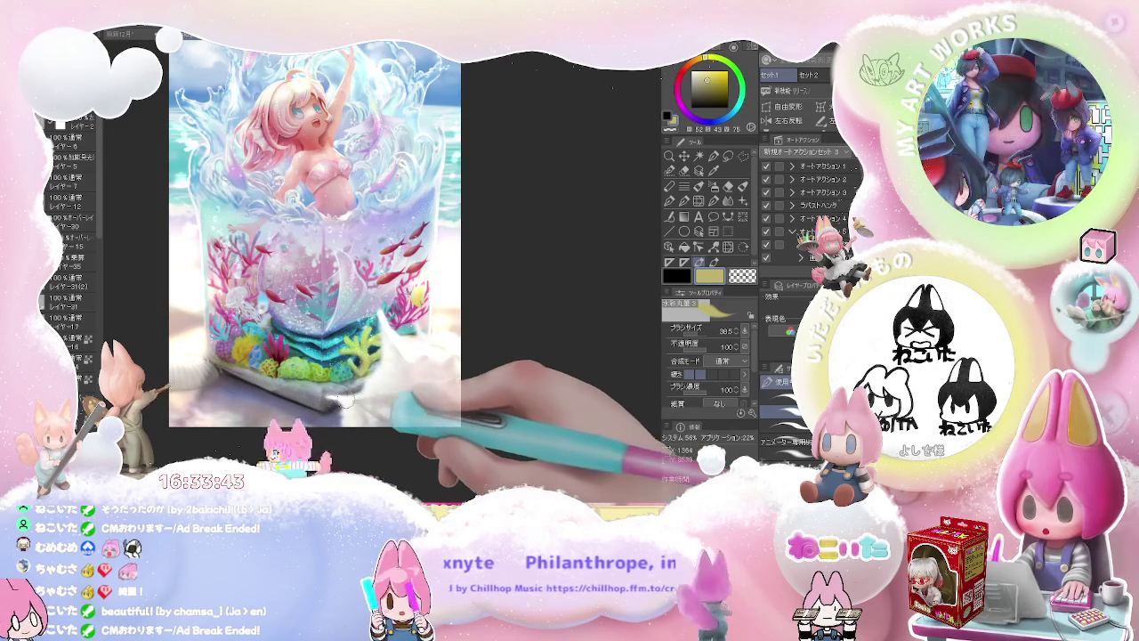
scroll(424, 384, down, 3)
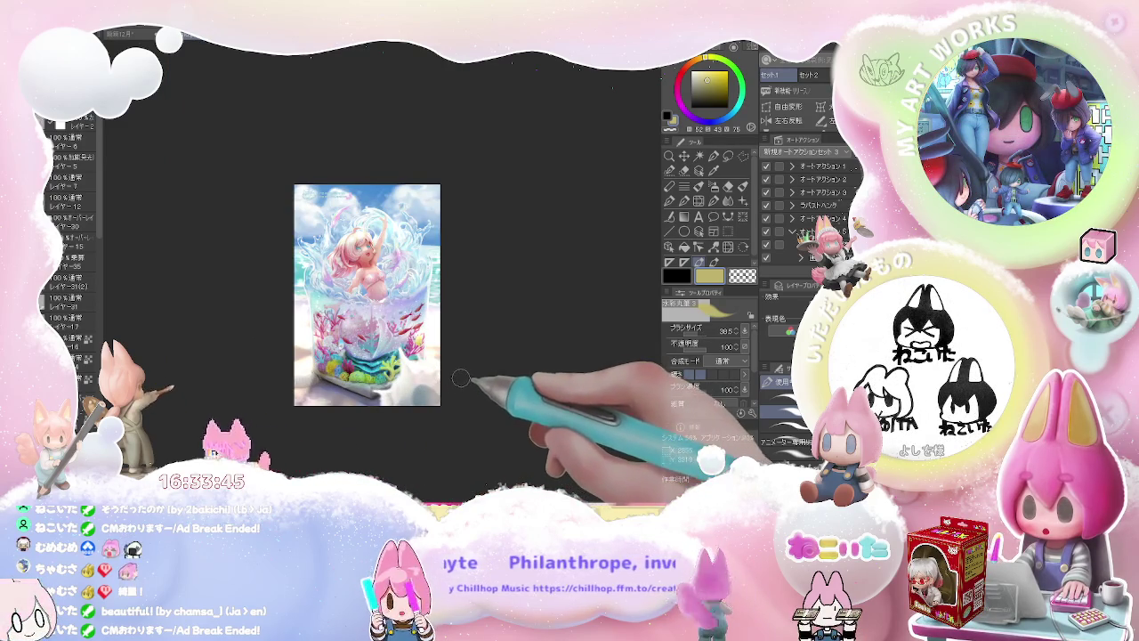
scroll(456, 383, up, 3)
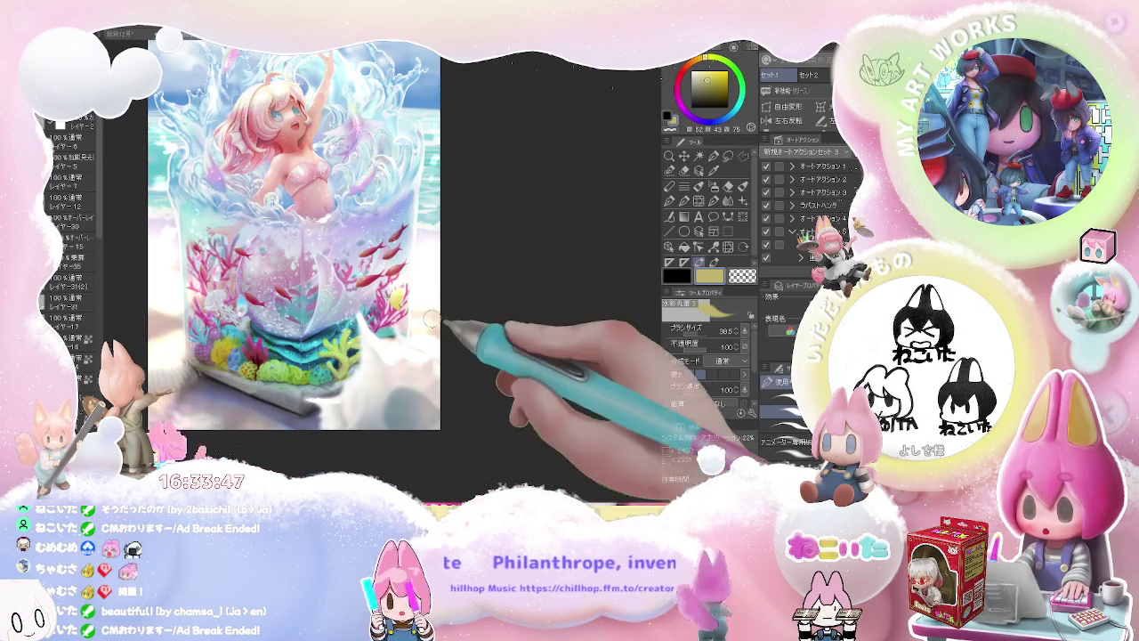
drag(406, 235, 425, 272)
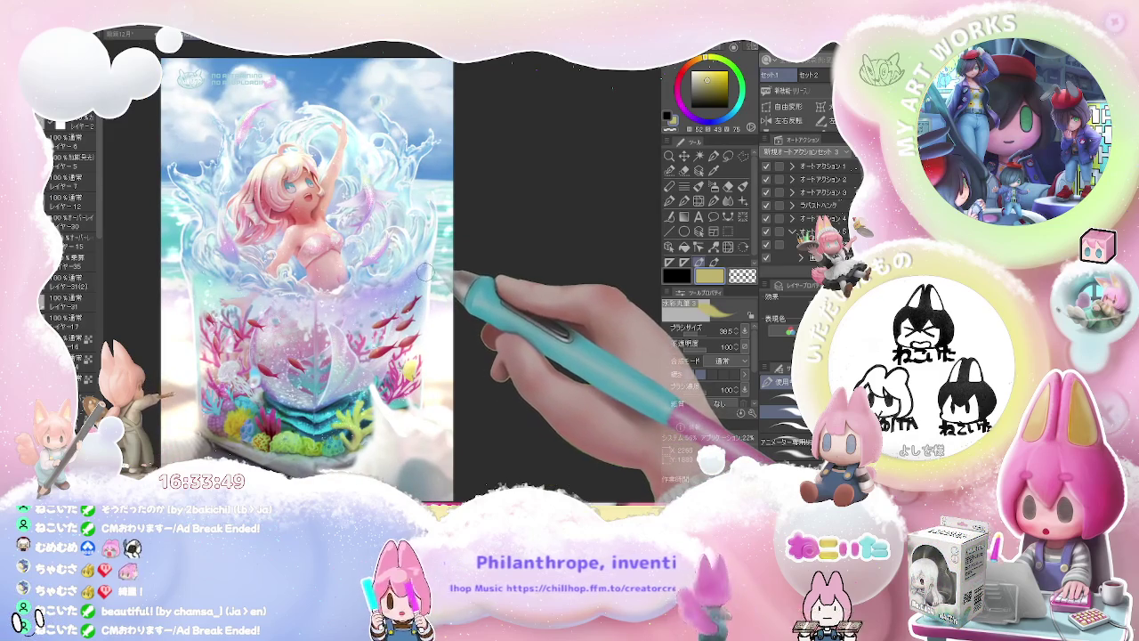
scroll(415, 233, up, 2)
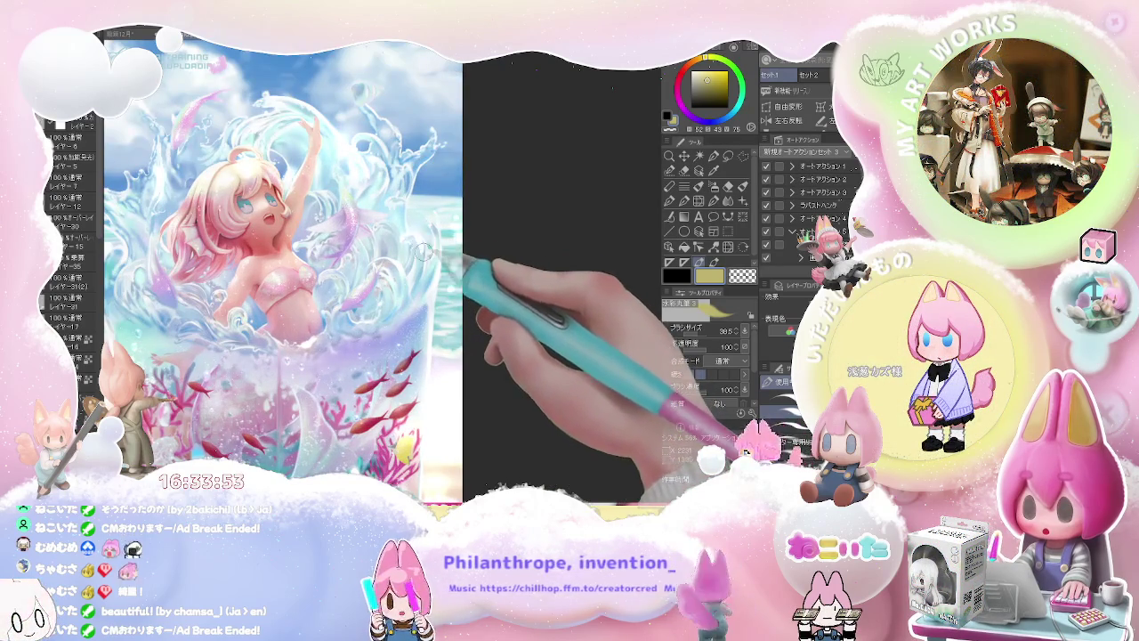
scroll(416, 237, down, 1)
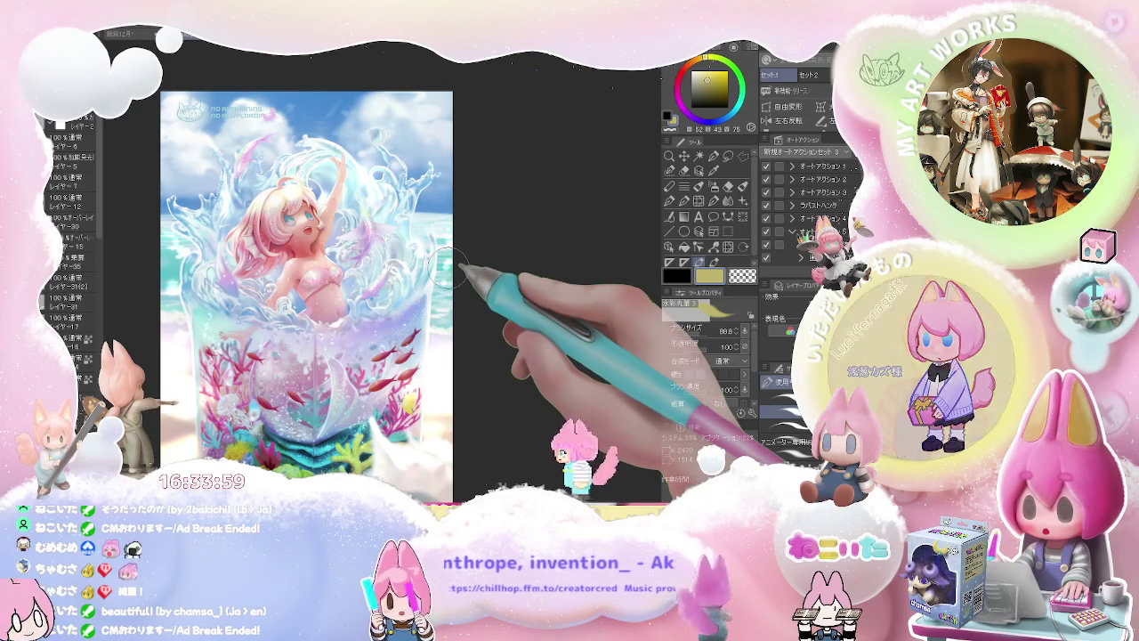
scroll(451, 265, down, 3)
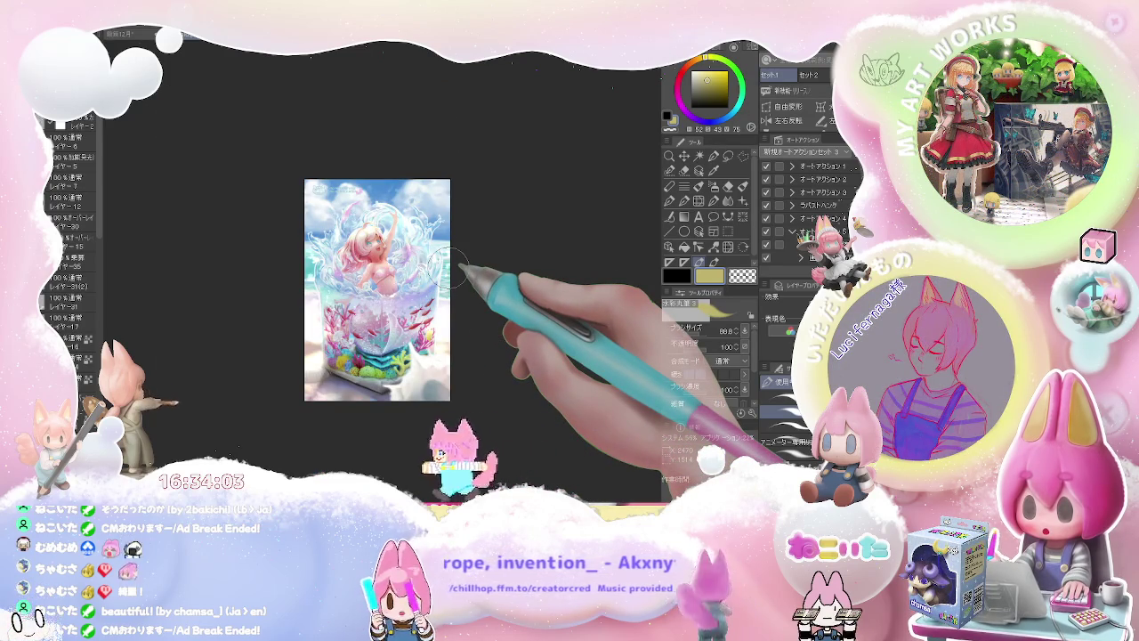
scroll(445, 267, up, 3)
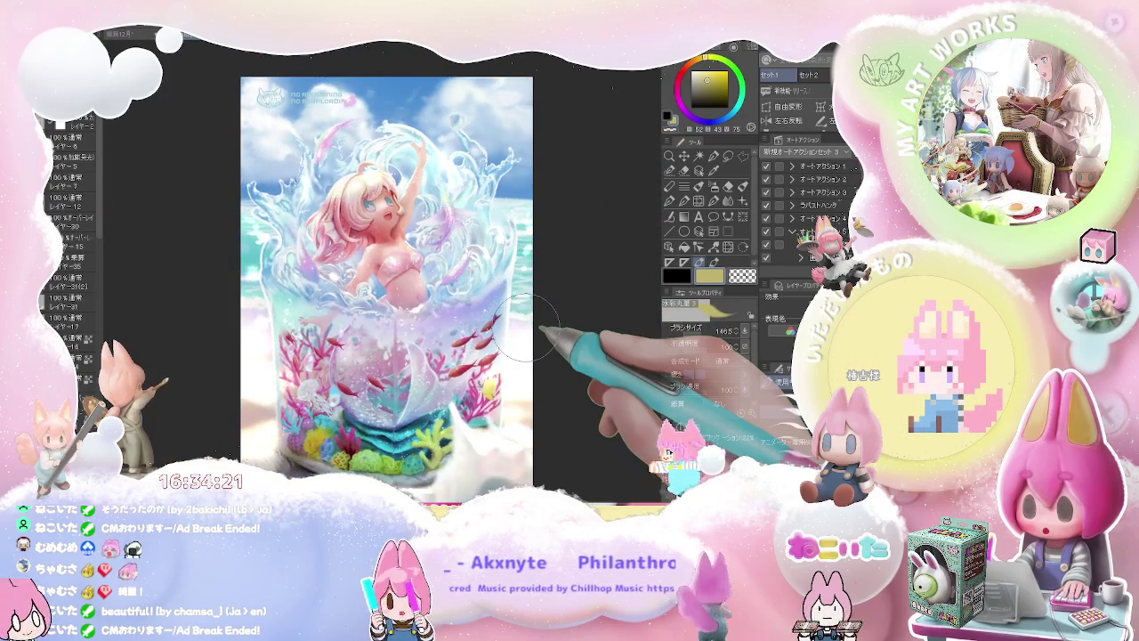
key(h)
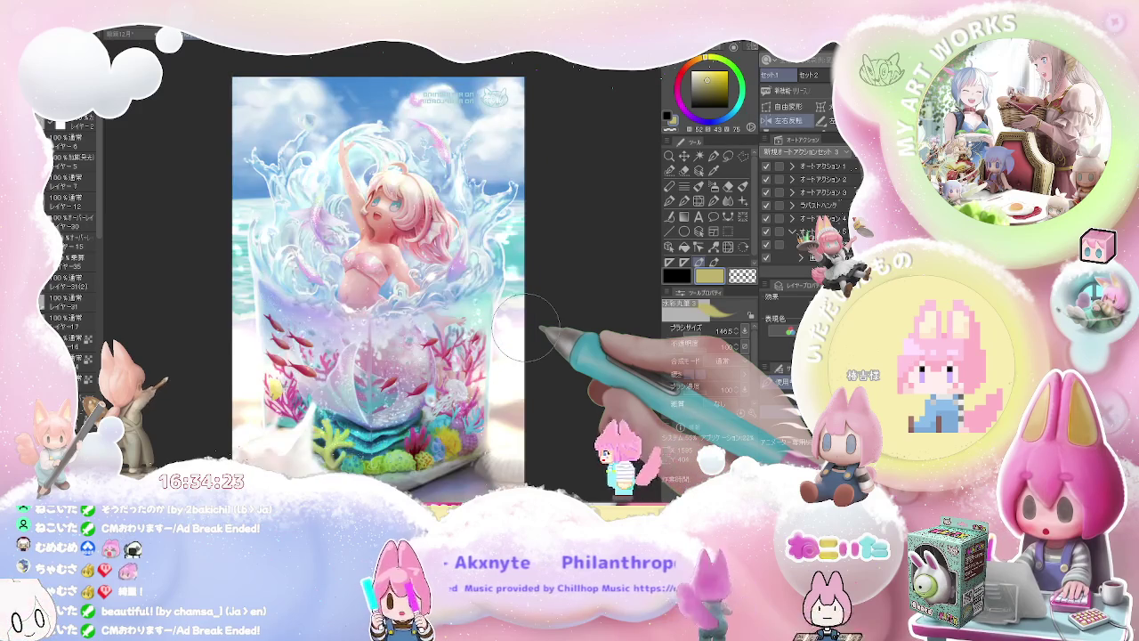
key(h)
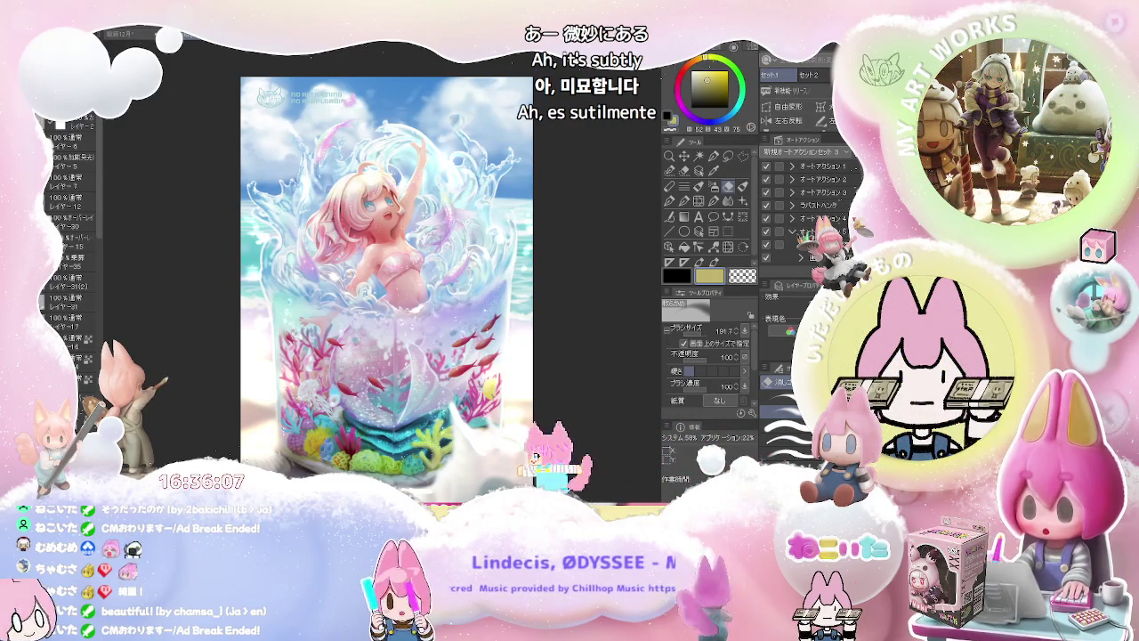
Show only the sky layer, zoom in on it, and adjust the brush size for cloud work
scroll(104, 311, down, 5)
scroll(104, 311, down, 5)
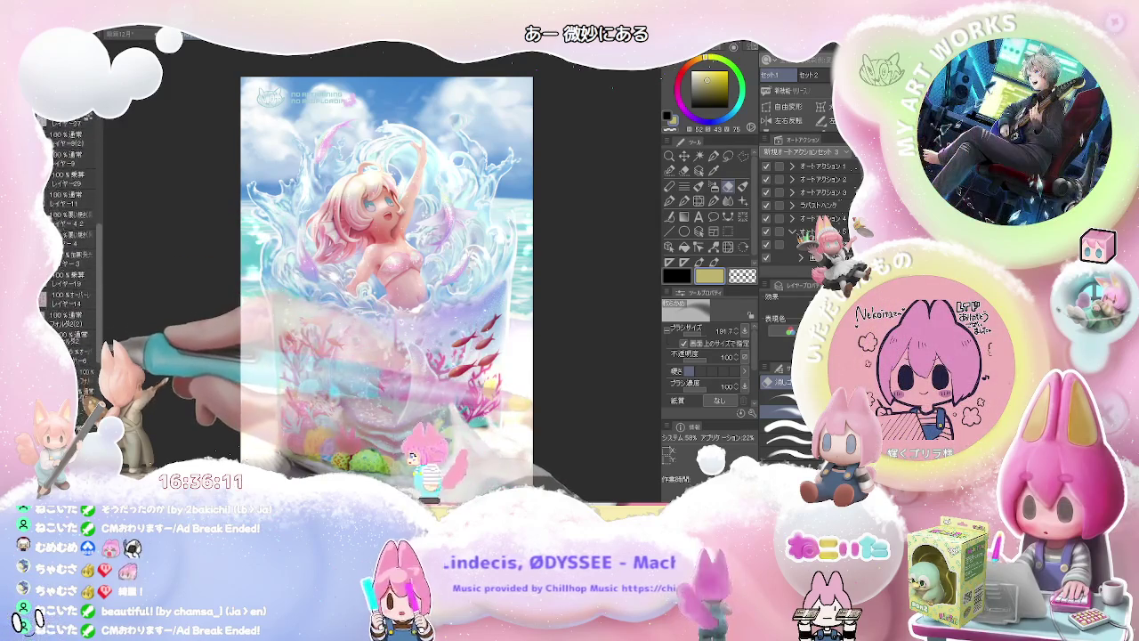
scroll(66, 250, down, 5)
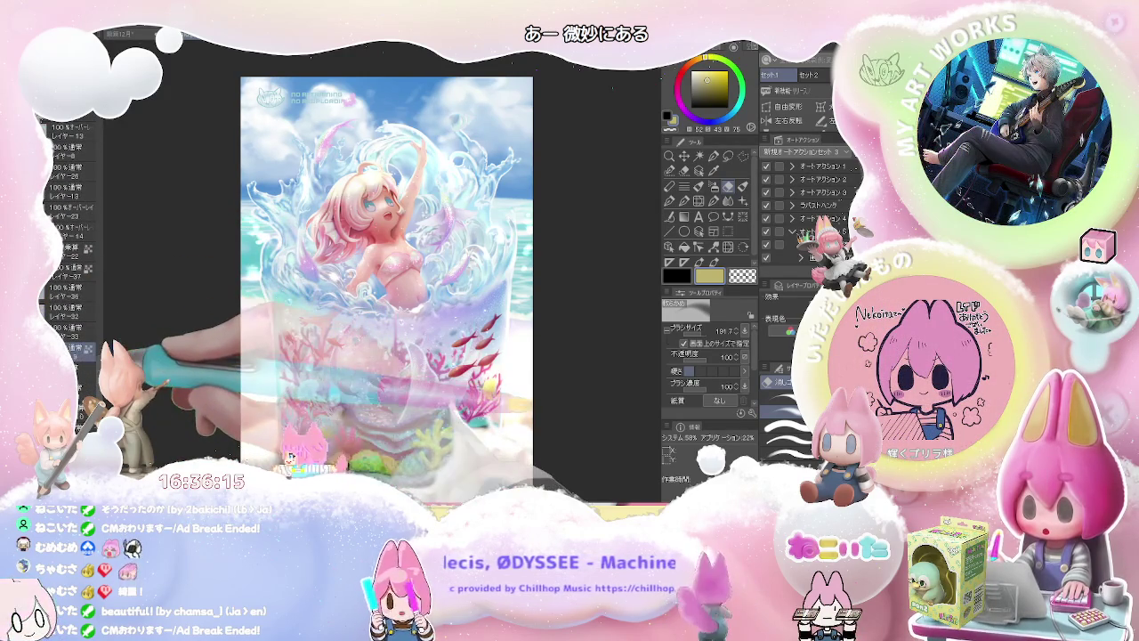
click(80, 349)
scroll(305, 196, up, 5)
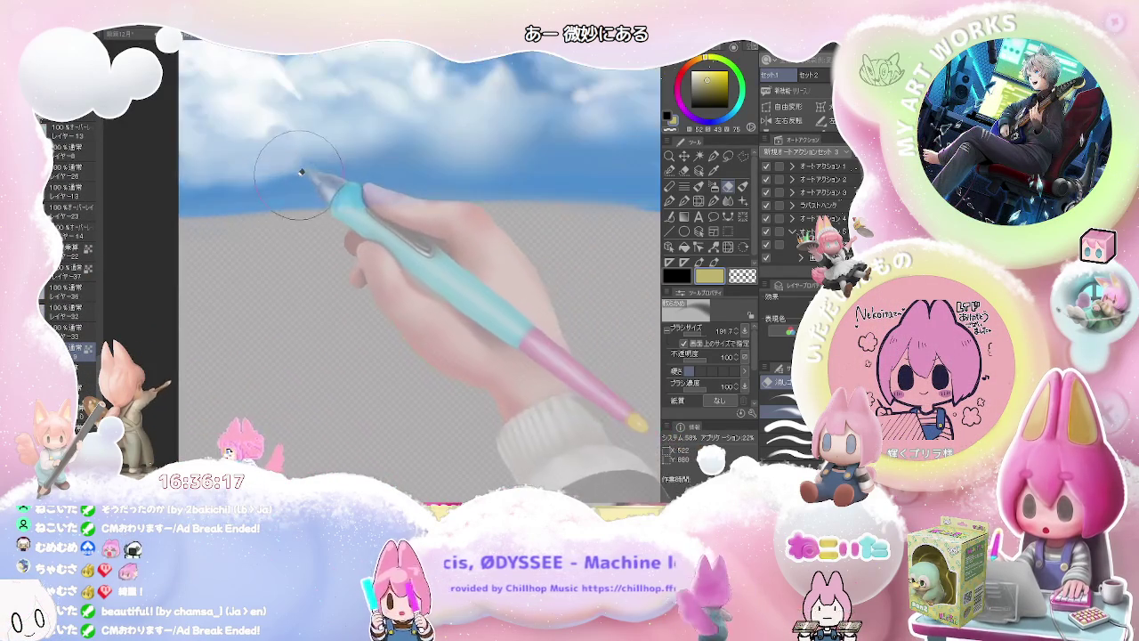
scroll(256, 227, up, 2)
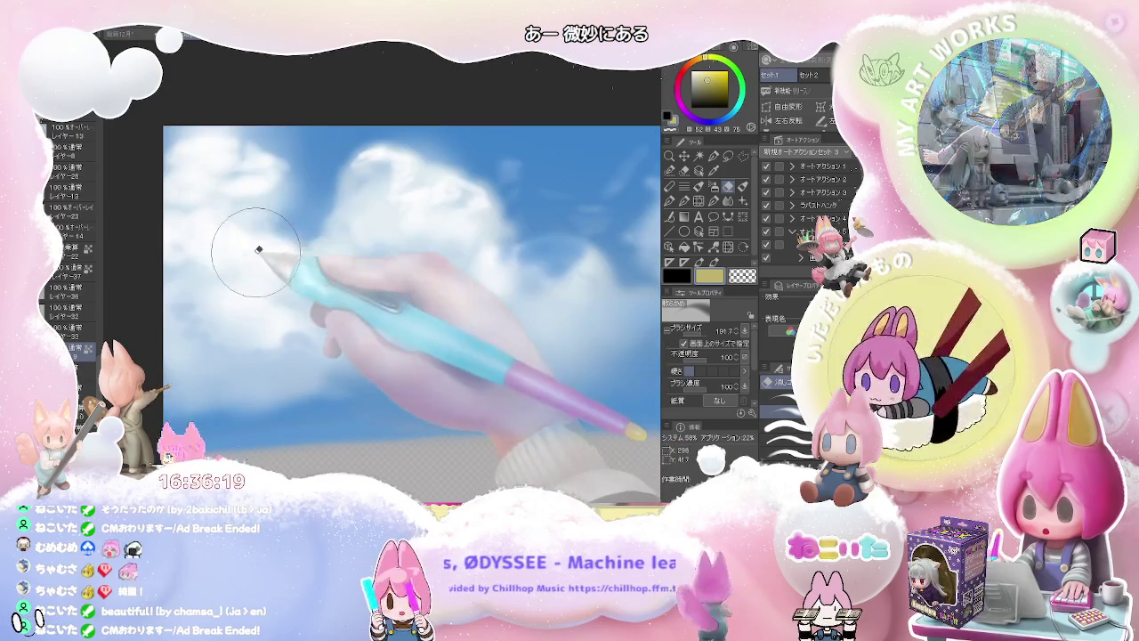
key(bracketleft)
key(bracketleft)
key(bracketleft)
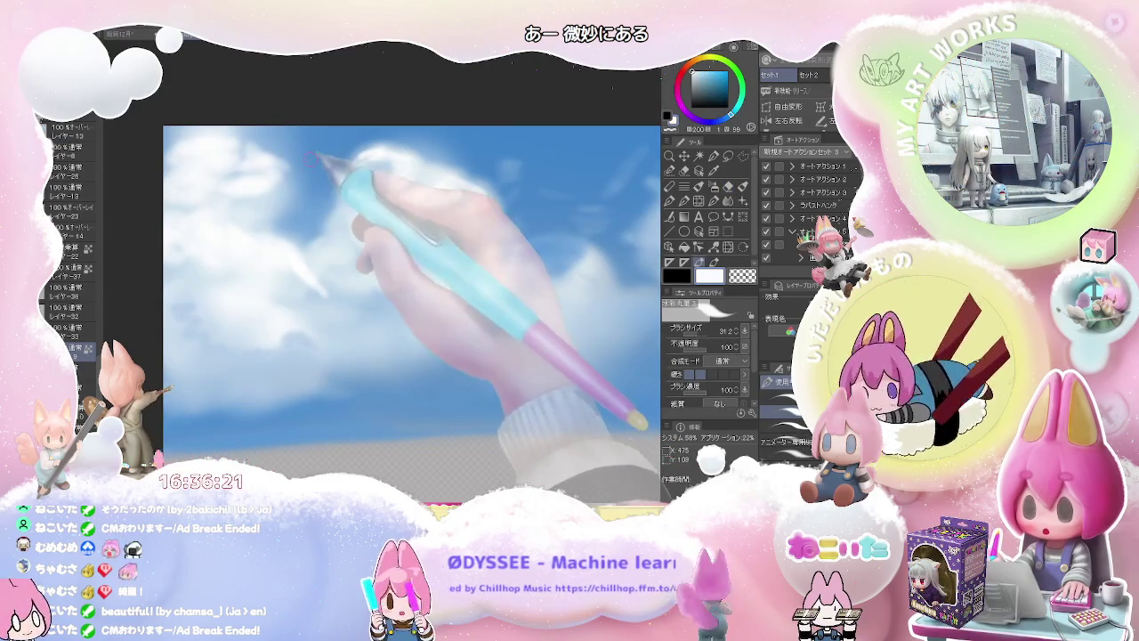
key(bracketright)
key(bracketright)
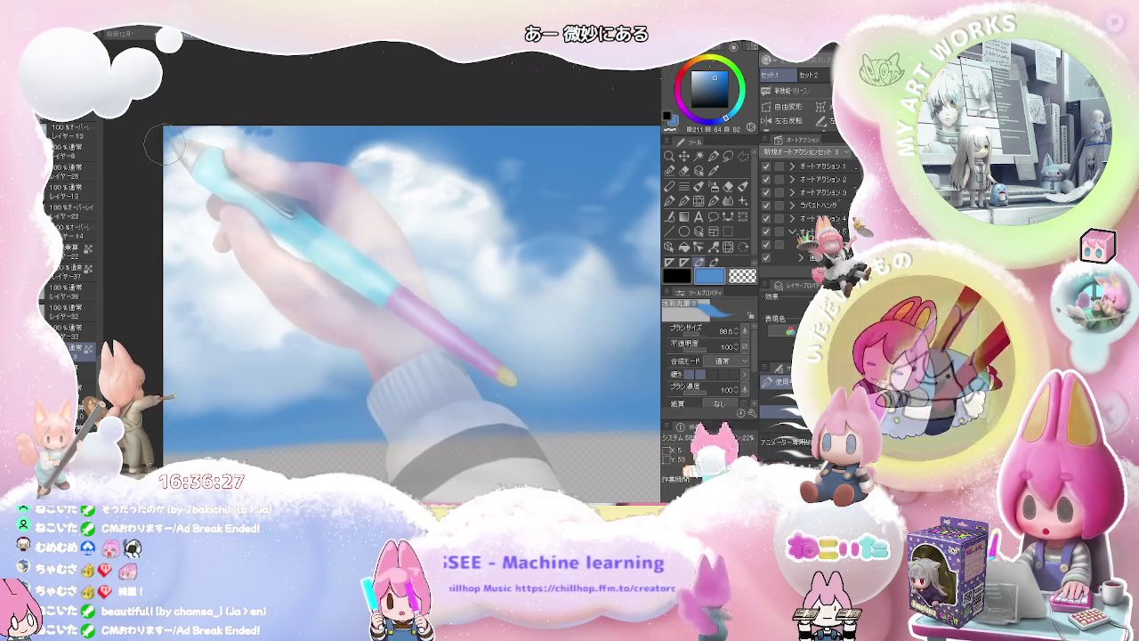
key(bracketright)
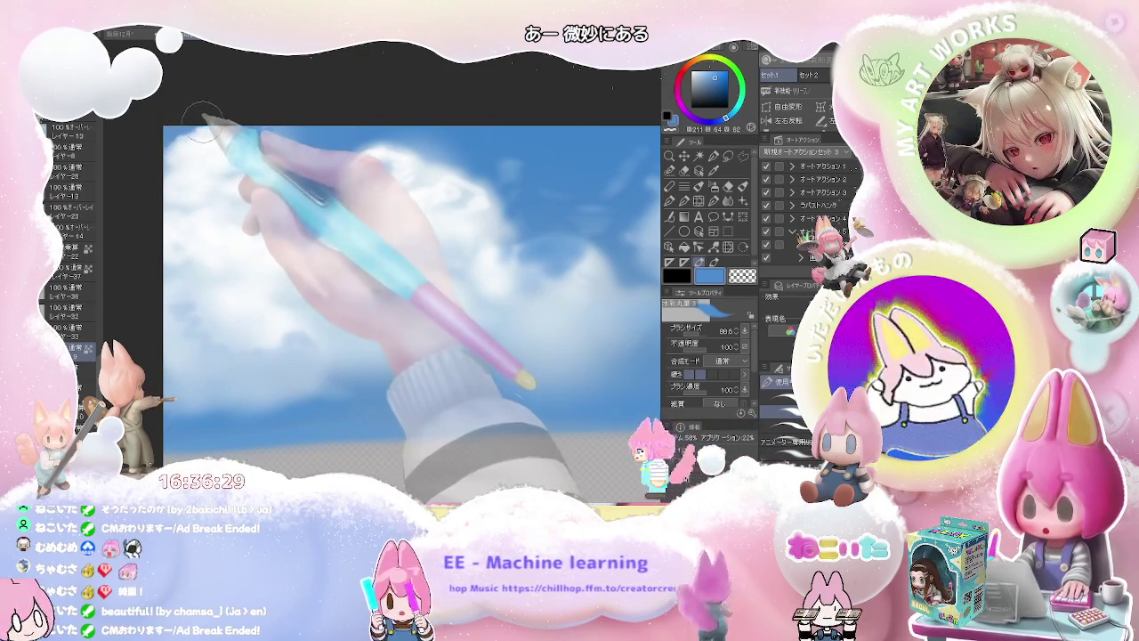
key(bracketleft)
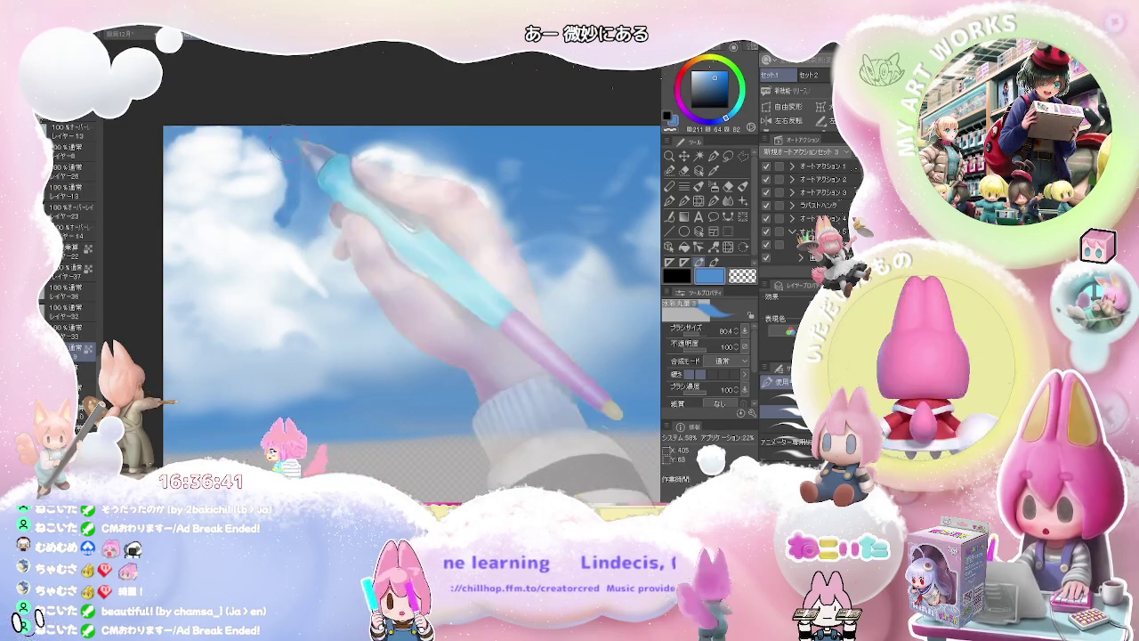
Sample near-white from the clouds and paint the upper-left clouds with varying brush sizes
alt+click(260, 150)
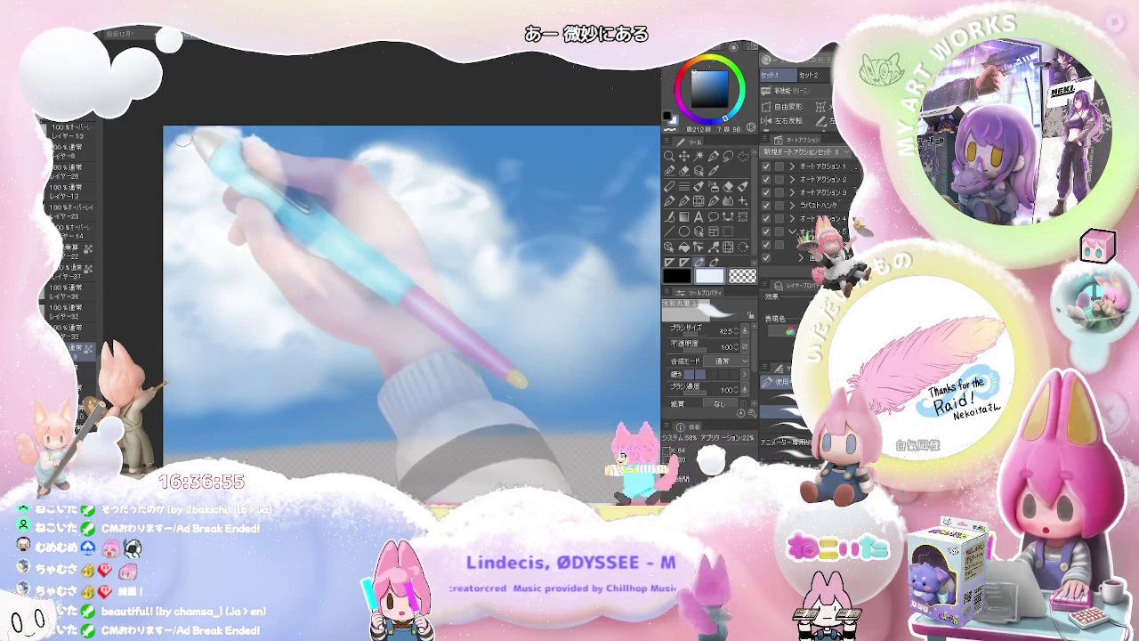
drag(172, 160, 178, 147)
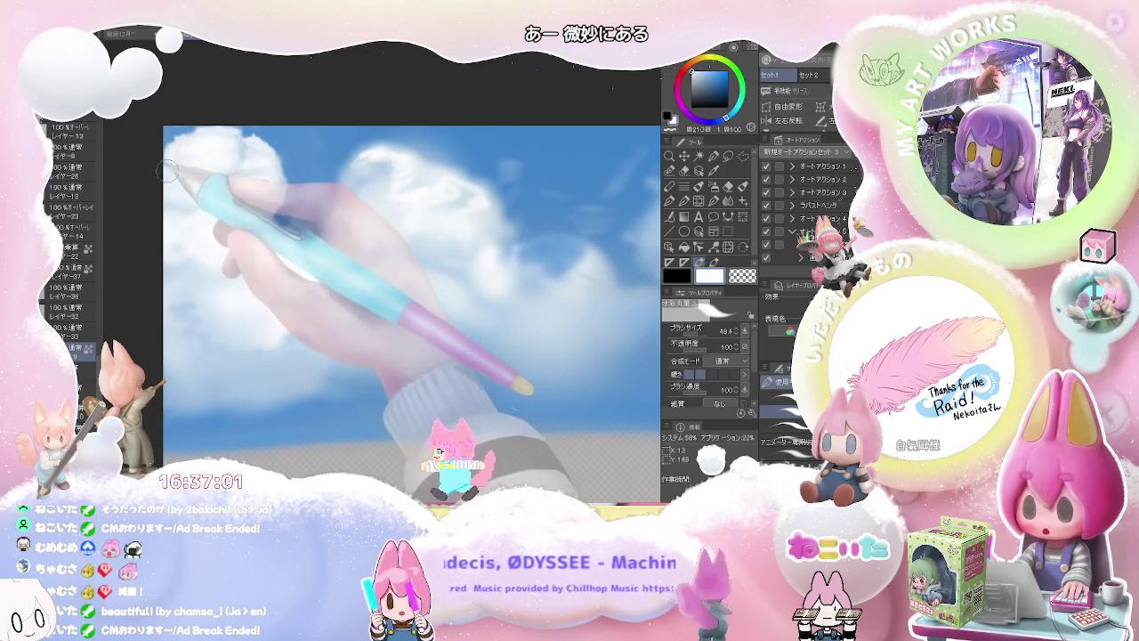
drag(175, 176, 187, 188)
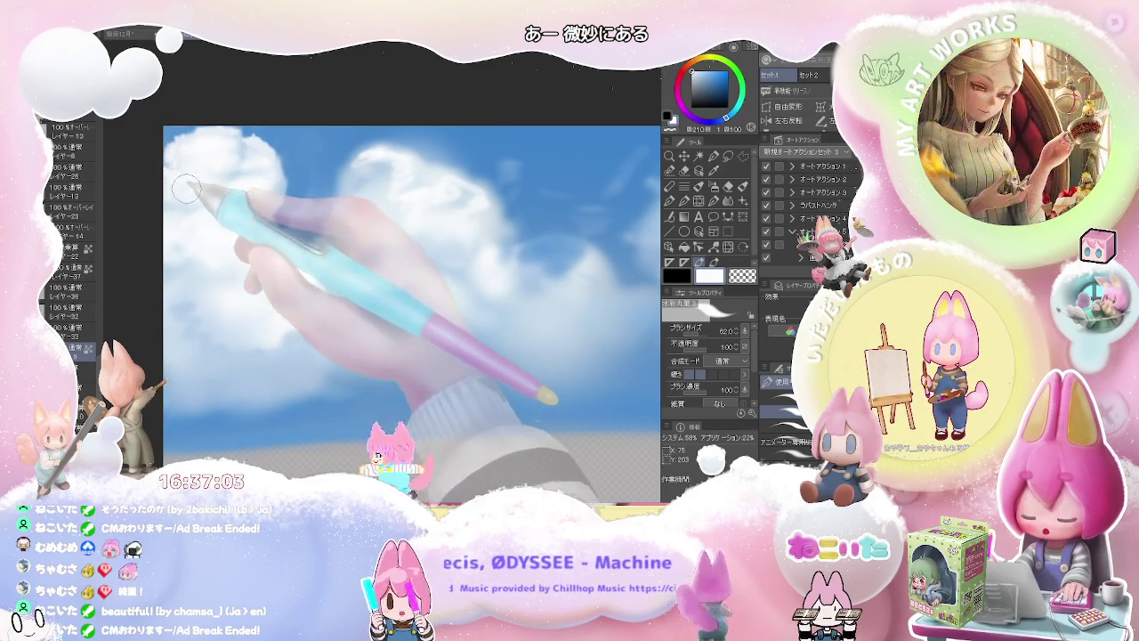
drag(180, 175, 201, 172)
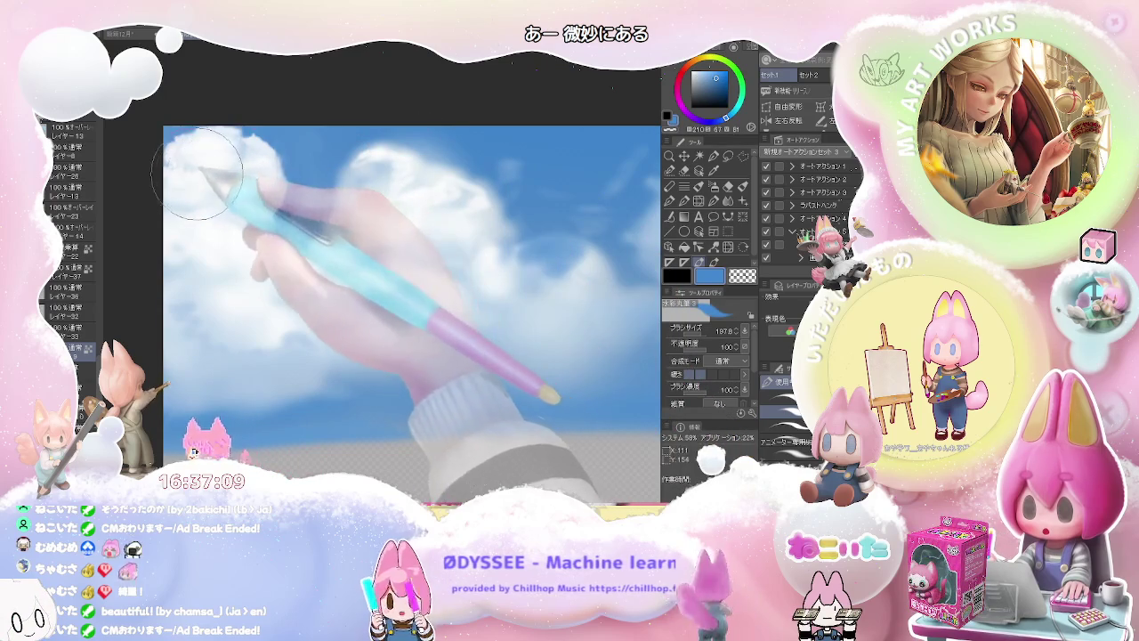
drag(205, 167, 184, 178)
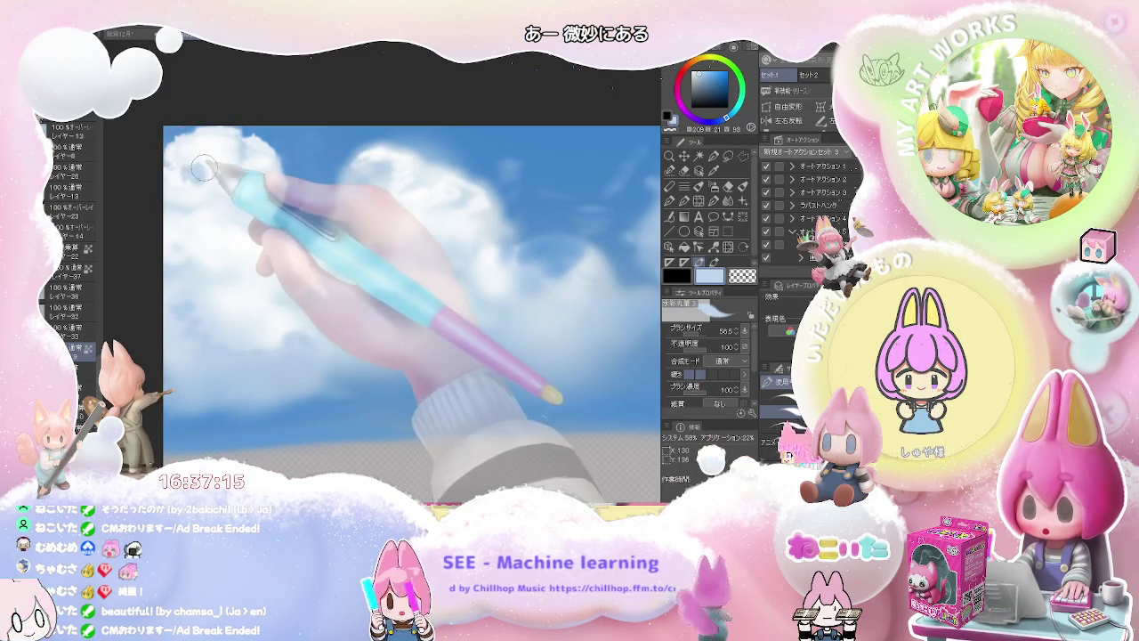
drag(202, 168, 207, 172)
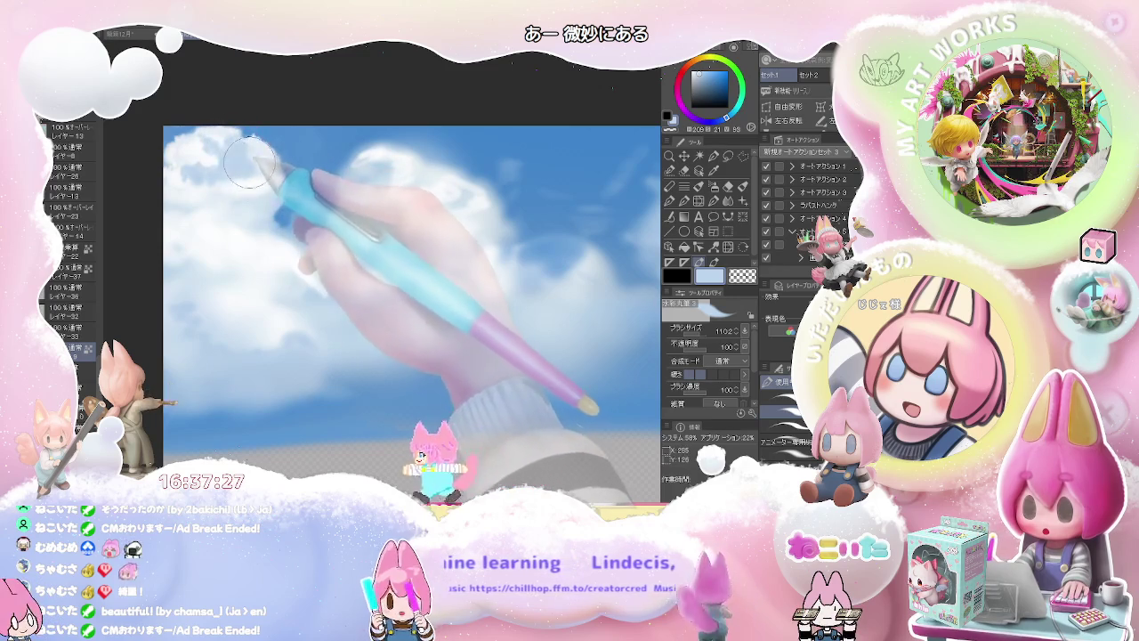
alt+click(203, 146)
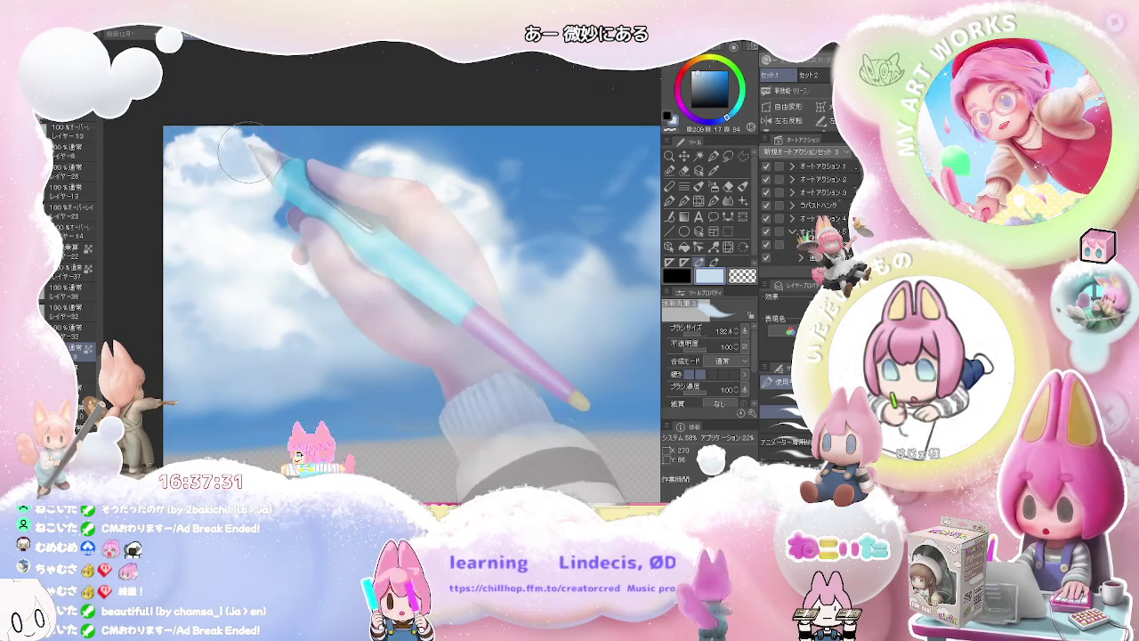
Sample a light sky blue from the clouds and brush it over the top-left cloud
alt+click(240, 153)
alt+click(242, 147)
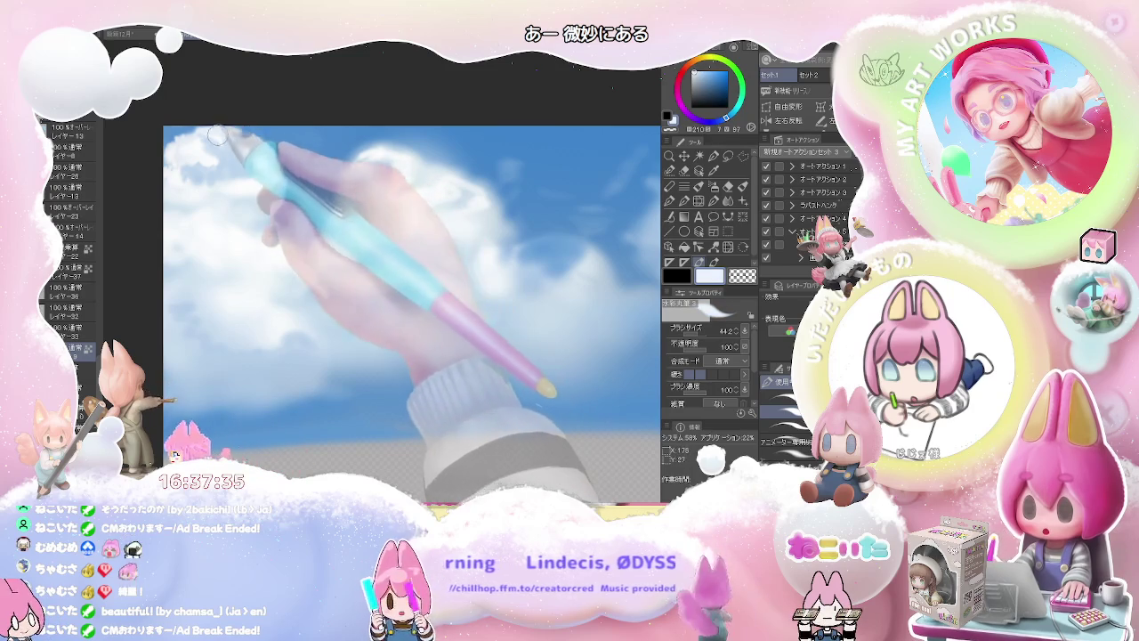
alt+click(241, 139)
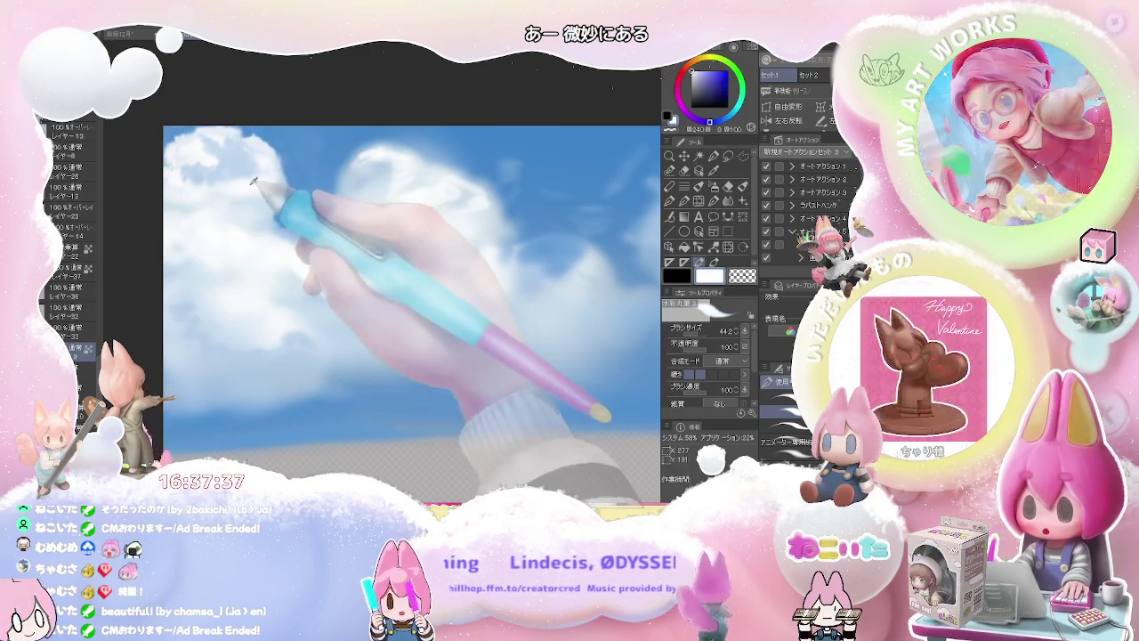
alt+click(229, 136)
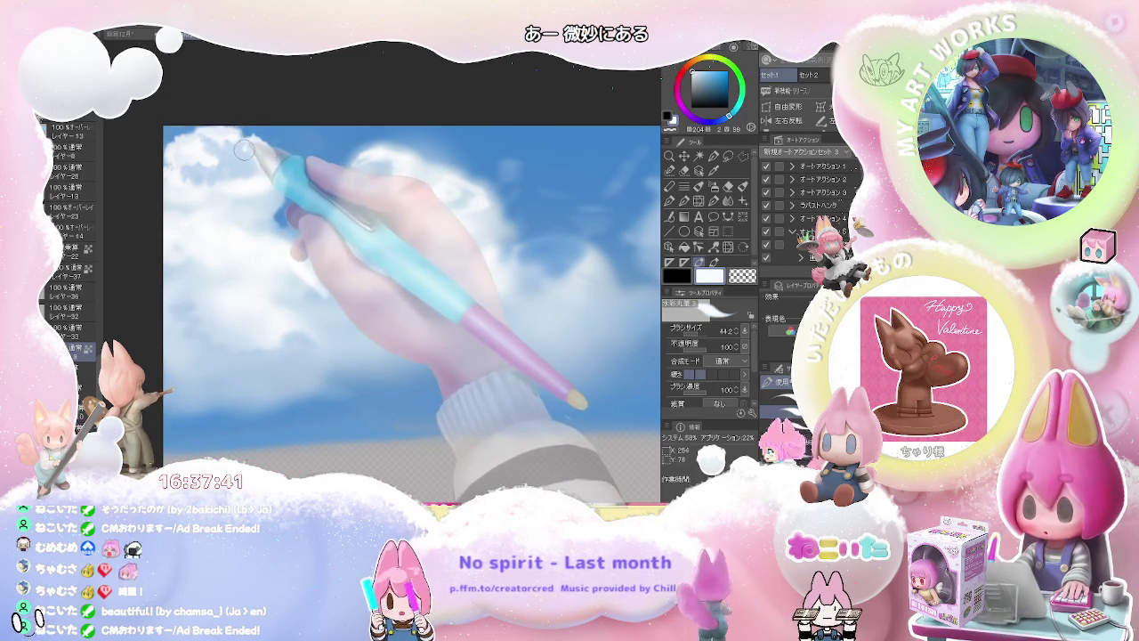
alt+click(250, 152)
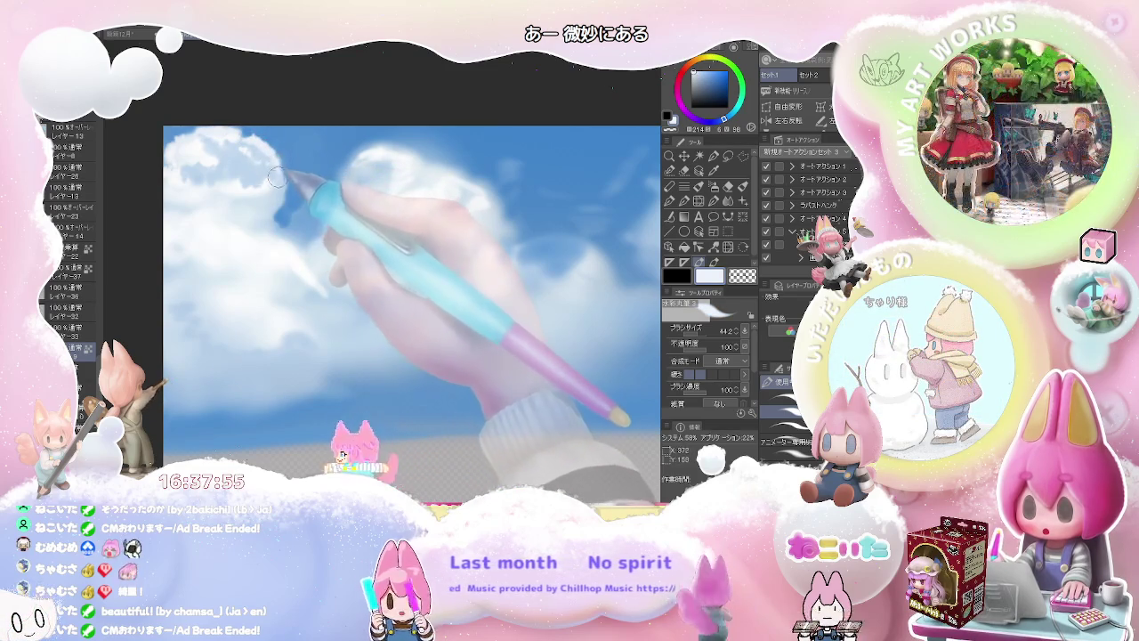
key(bracketright)
key(bracketright)
key(bracketright)
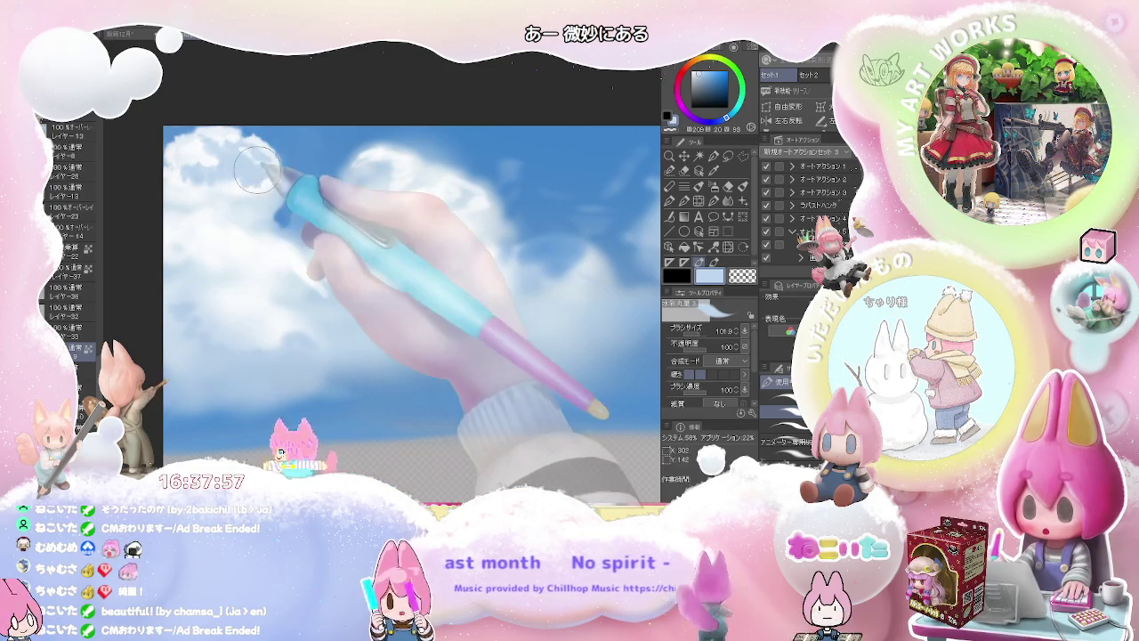
click(707, 71)
key(bracketright)
key(bracketright)
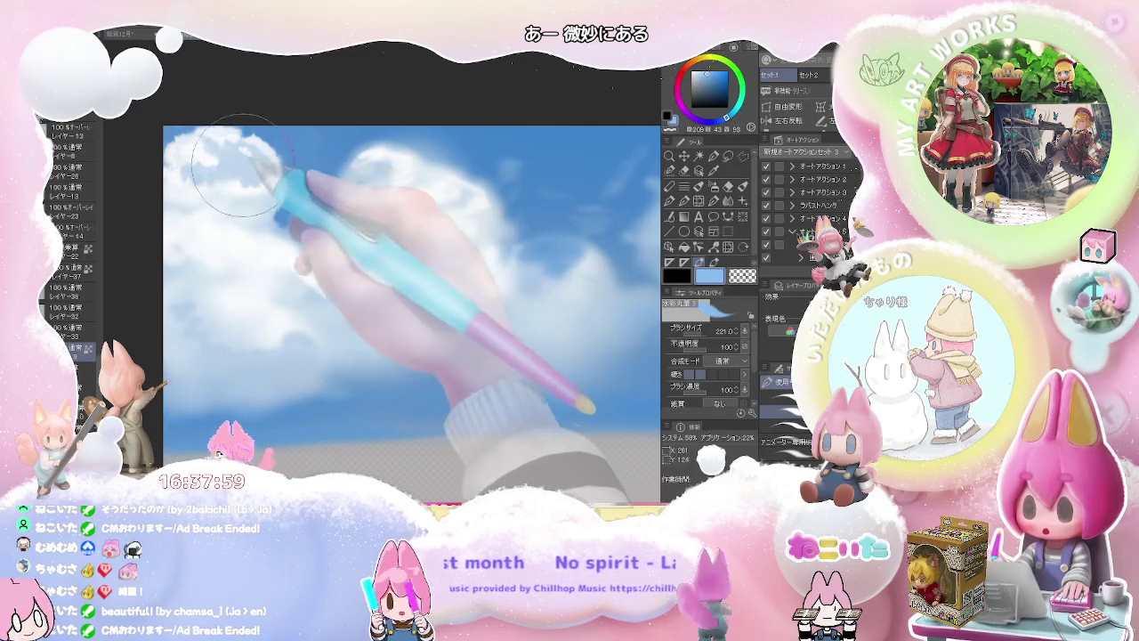
drag(238, 165, 207, 169)
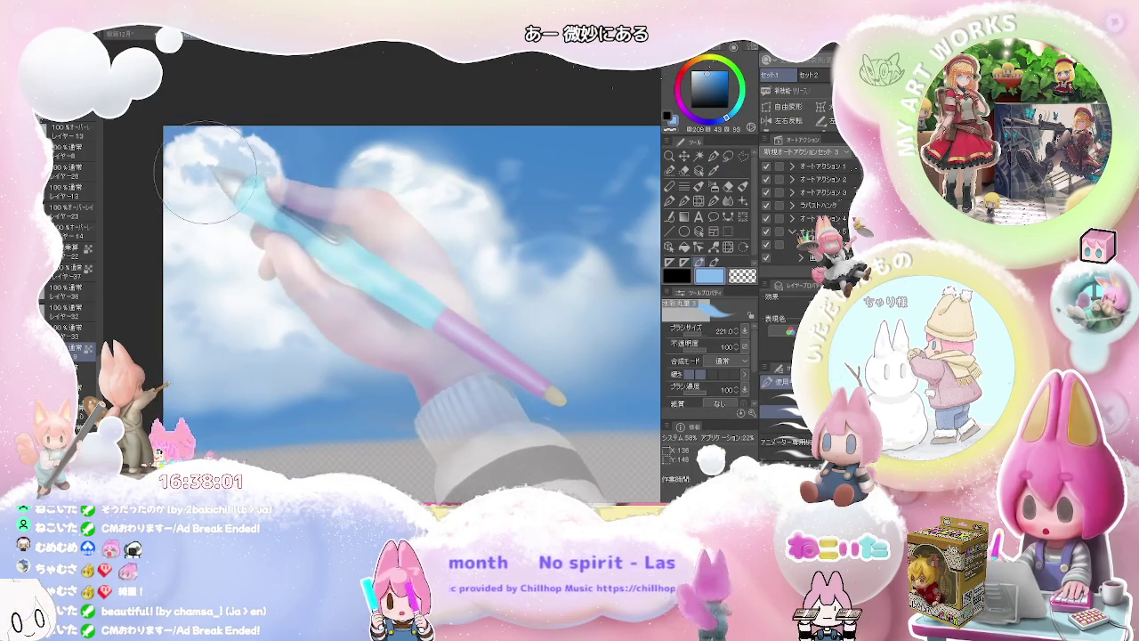
Sample paler and teal-tinted sky blues while resizing the brush for more cloud strokes
alt+click(210, 171)
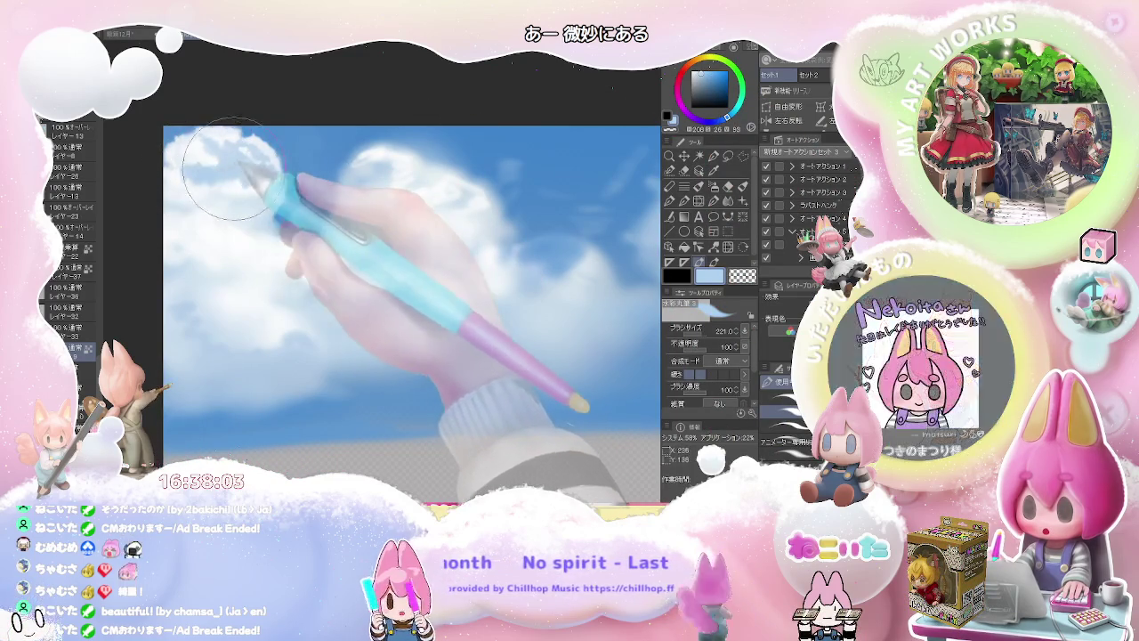
key(bracketleft)
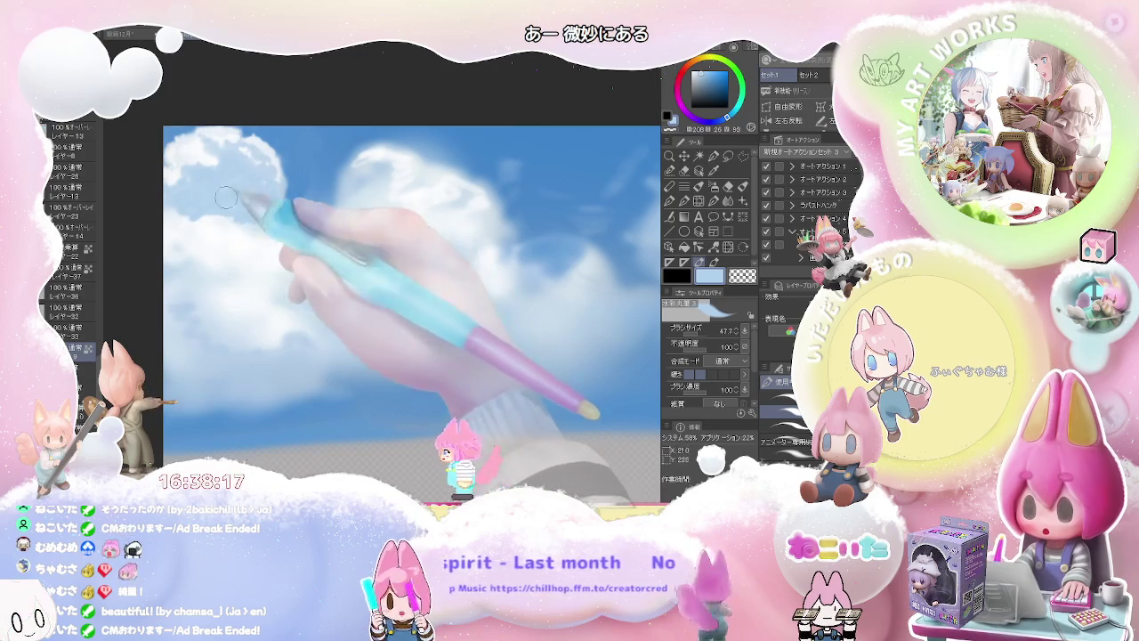
key(bracketright)
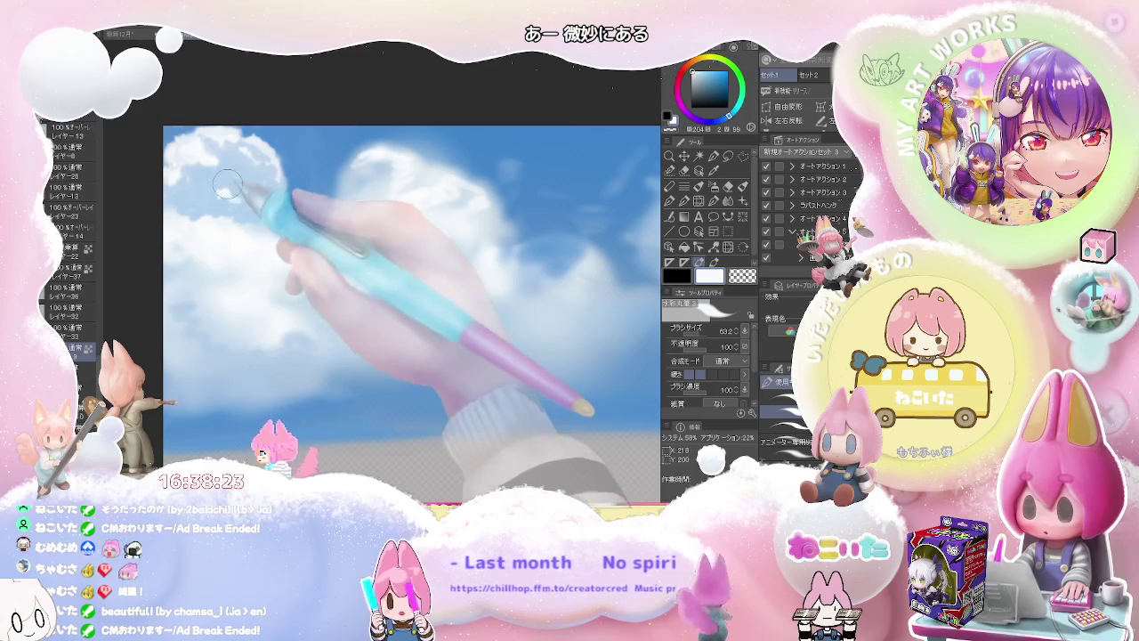
key(bracketright)
key(bracketright)
key(bracketright)
alt+click(218, 178)
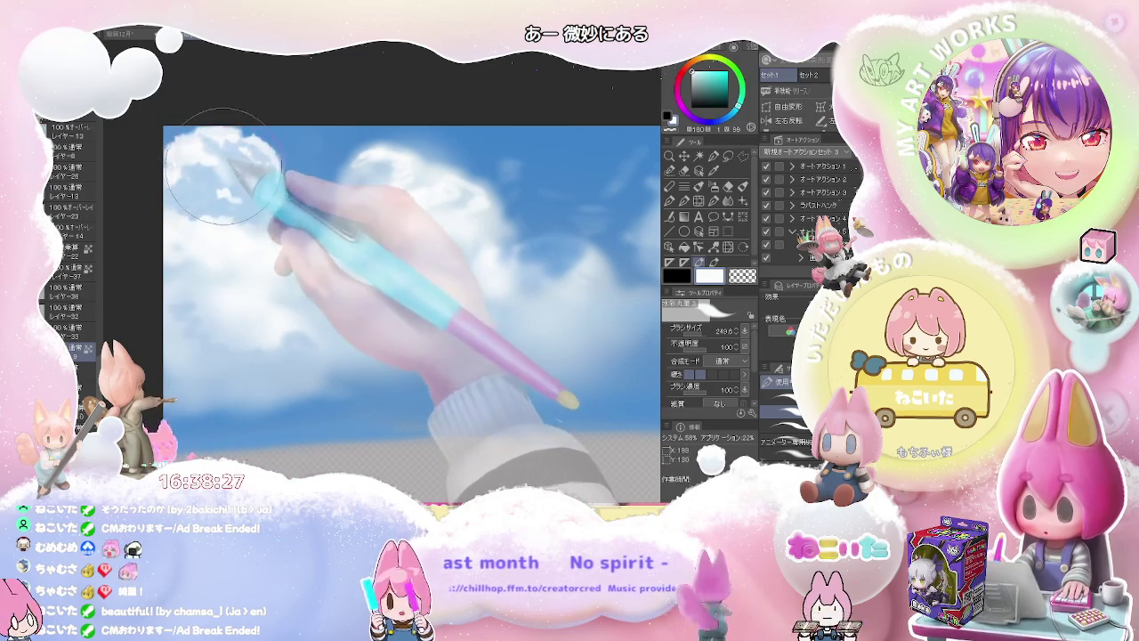
alt+click(224, 178)
Sample lighter blues and grey-blues from the cloud while adjusting the brush size
key(bracketleft)
key(bracketleft)
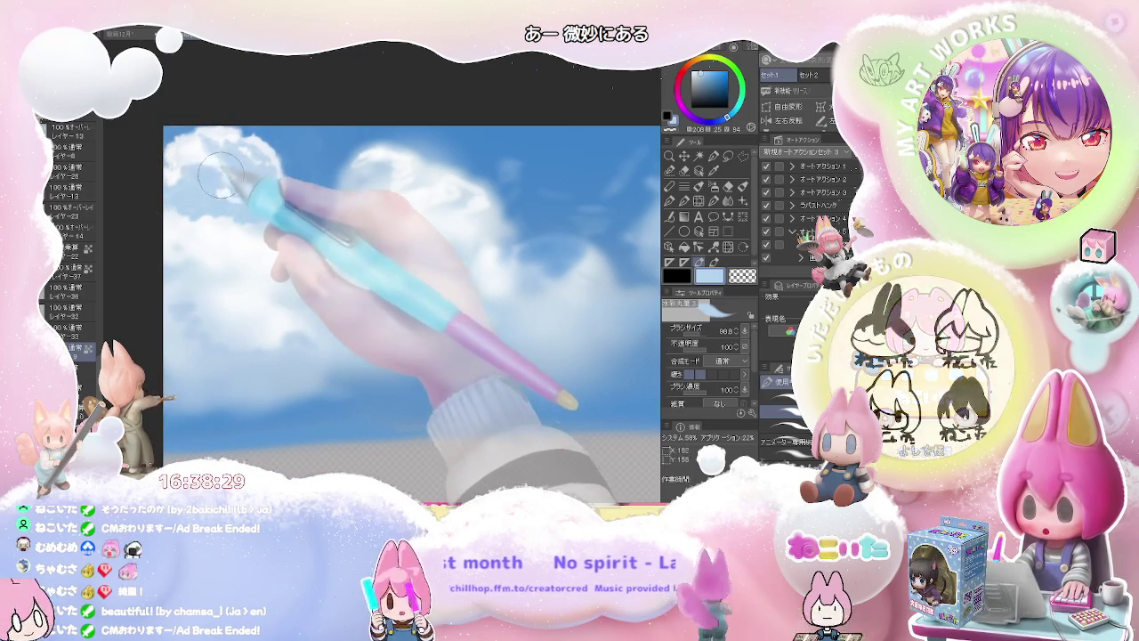
key(bracketleft)
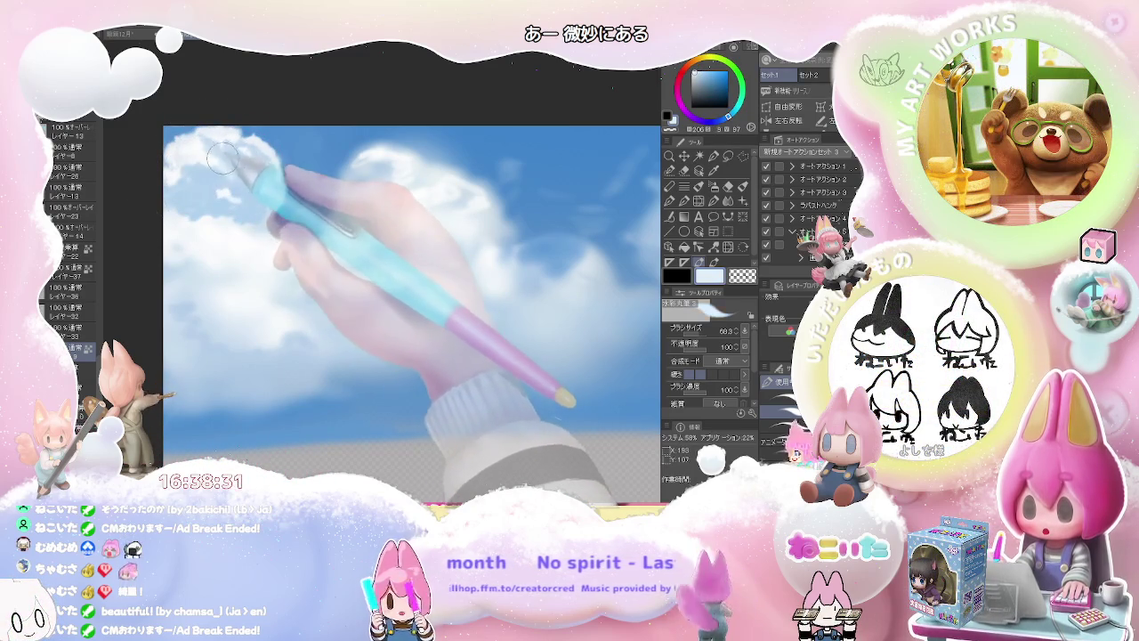
key(bracketright)
key(bracketright)
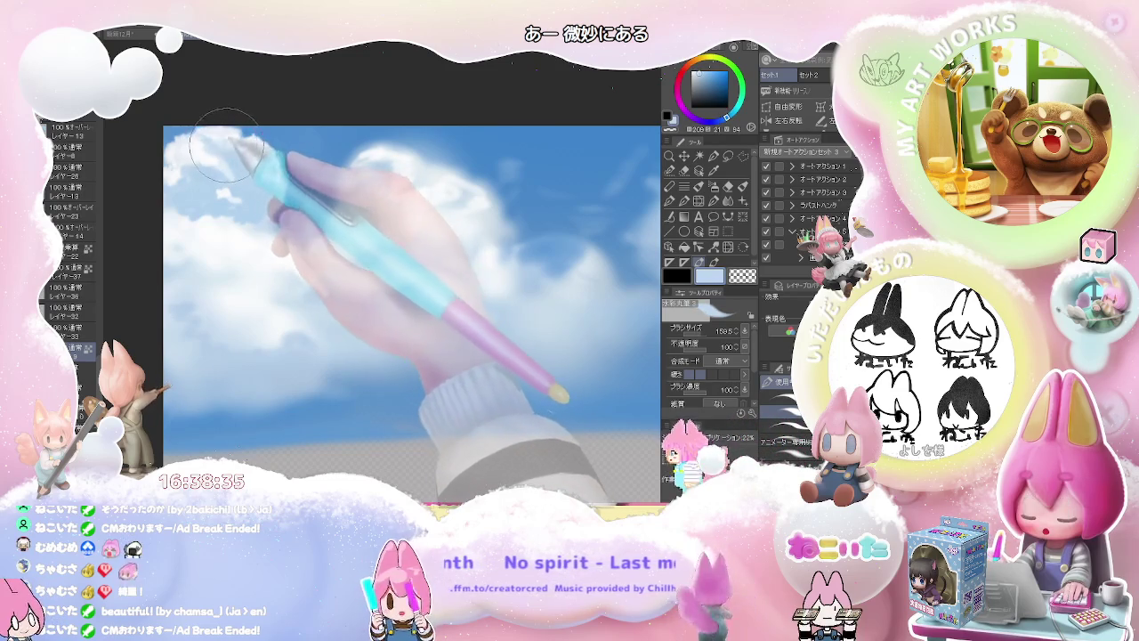
alt+click(233, 150)
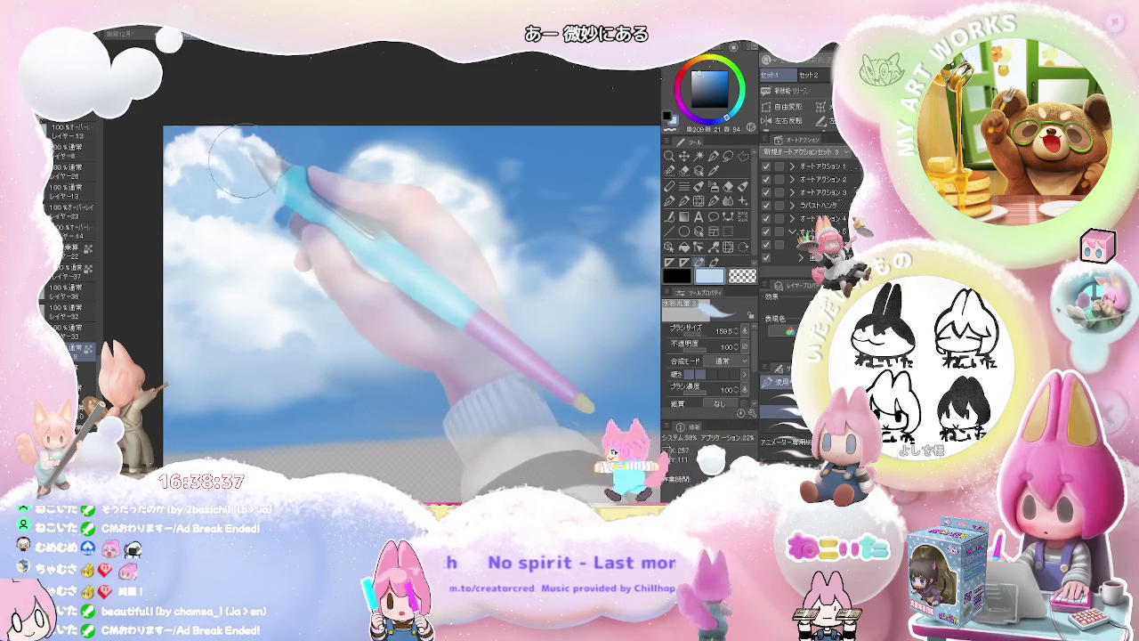
key(bracketleft)
key(bracketleft)
alt+click(254, 157)
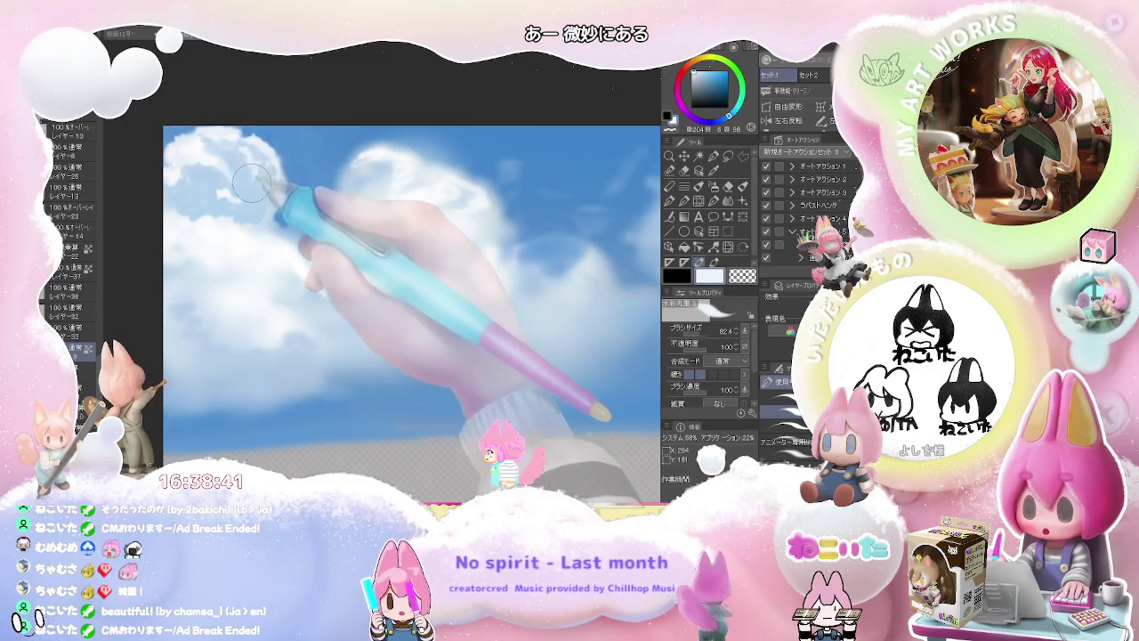
key(bracketright)
key(bracketright)
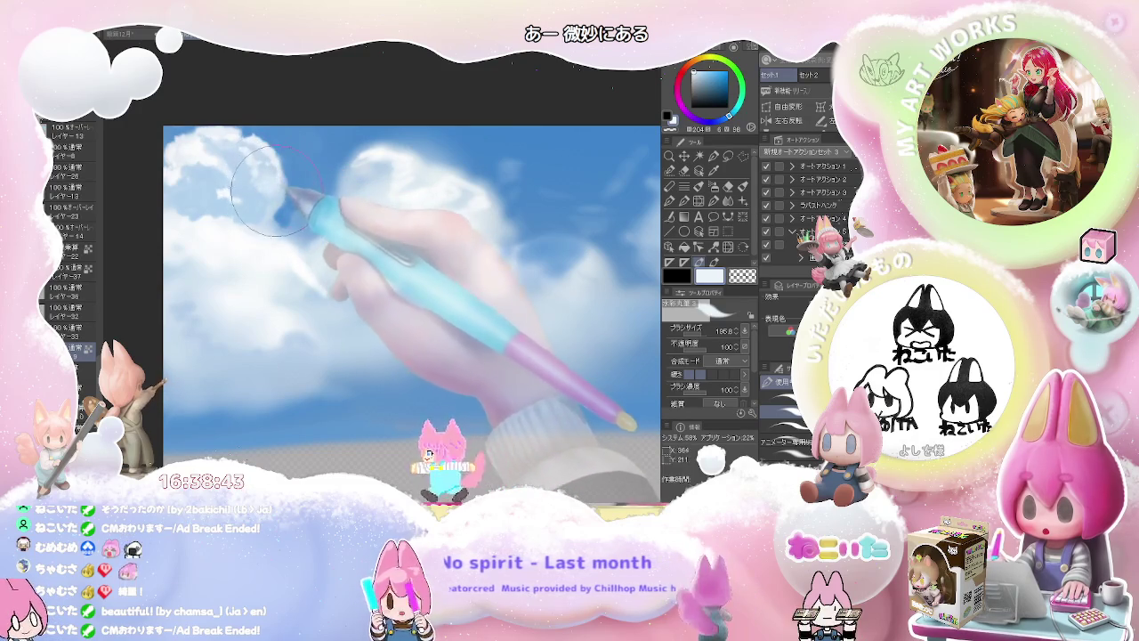
alt+click(260, 183)
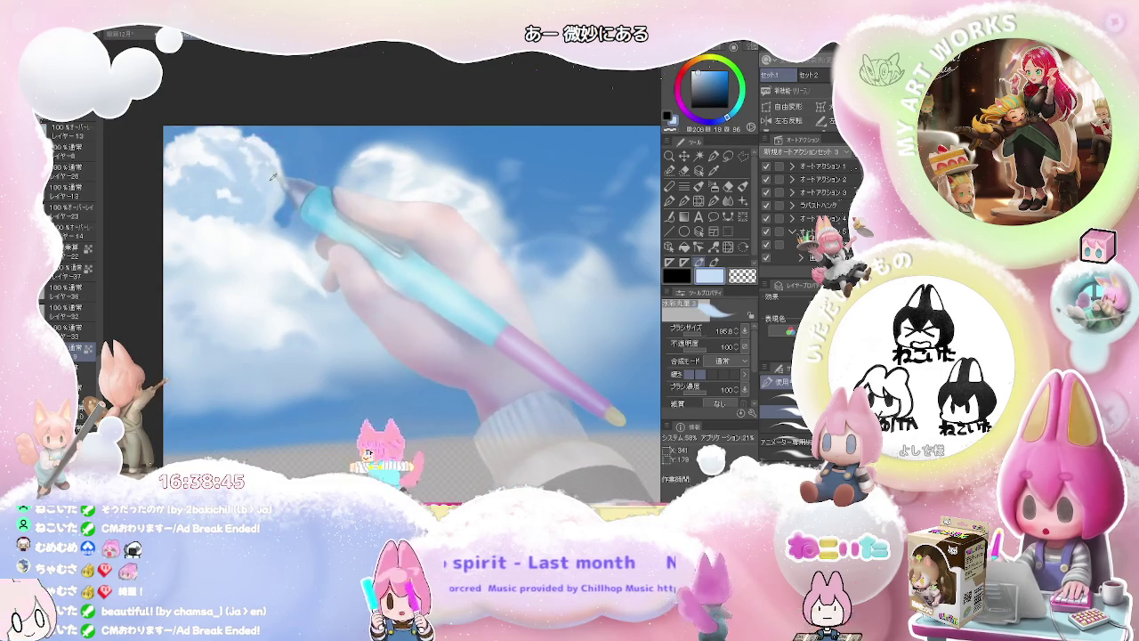
alt+click(226, 169)
Pick a brighter light blue and brush it softly over the cloud edge at about 291.7
key(bracketleft)
key(bracketleft)
key(bracketleft)
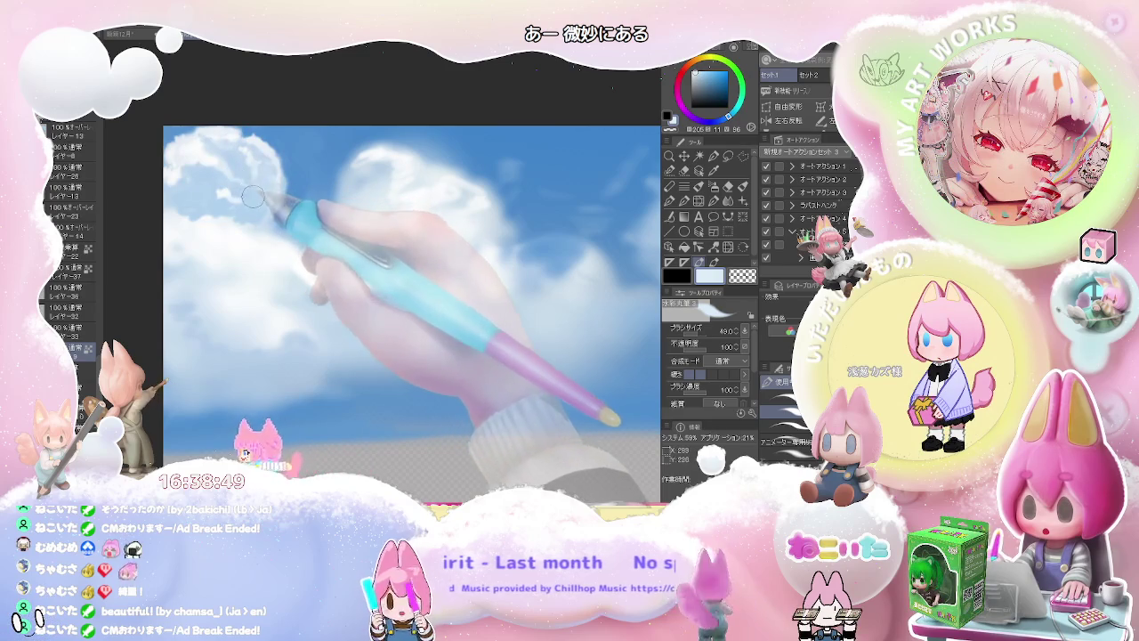
key(bracketright)
key(bracketright)
key(bracketright)
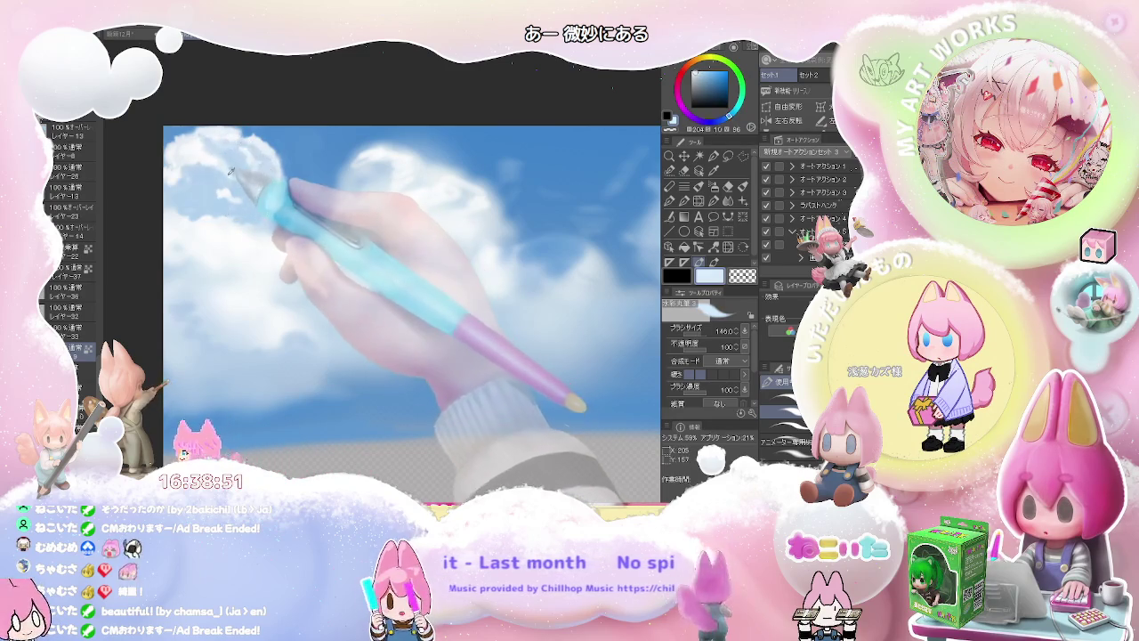
alt+click(254, 209)
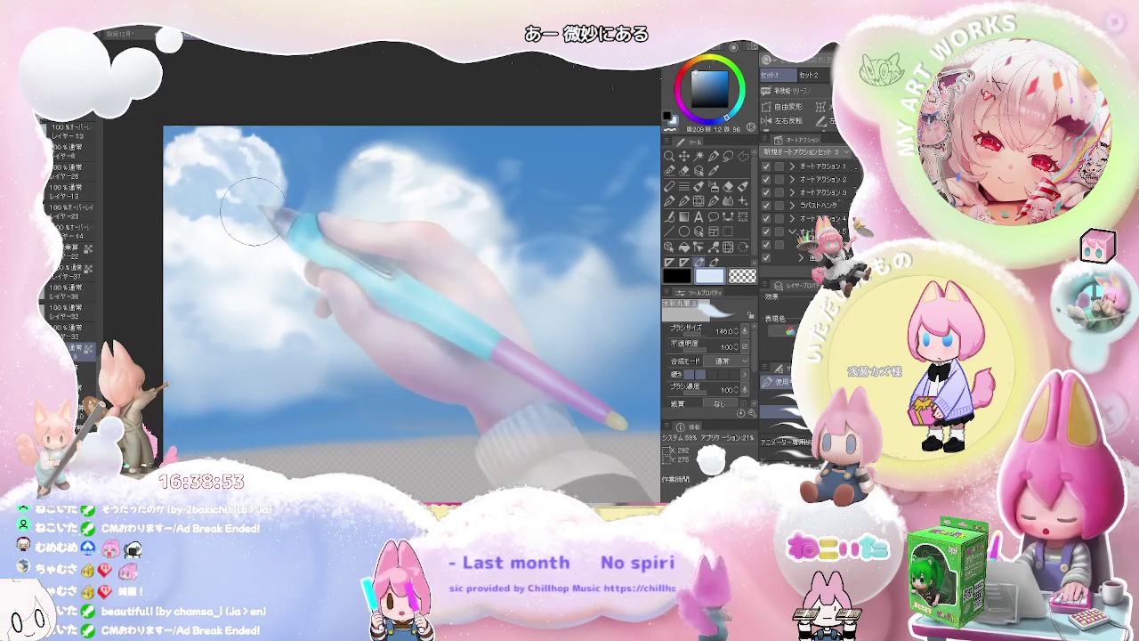
alt+click(236, 186)
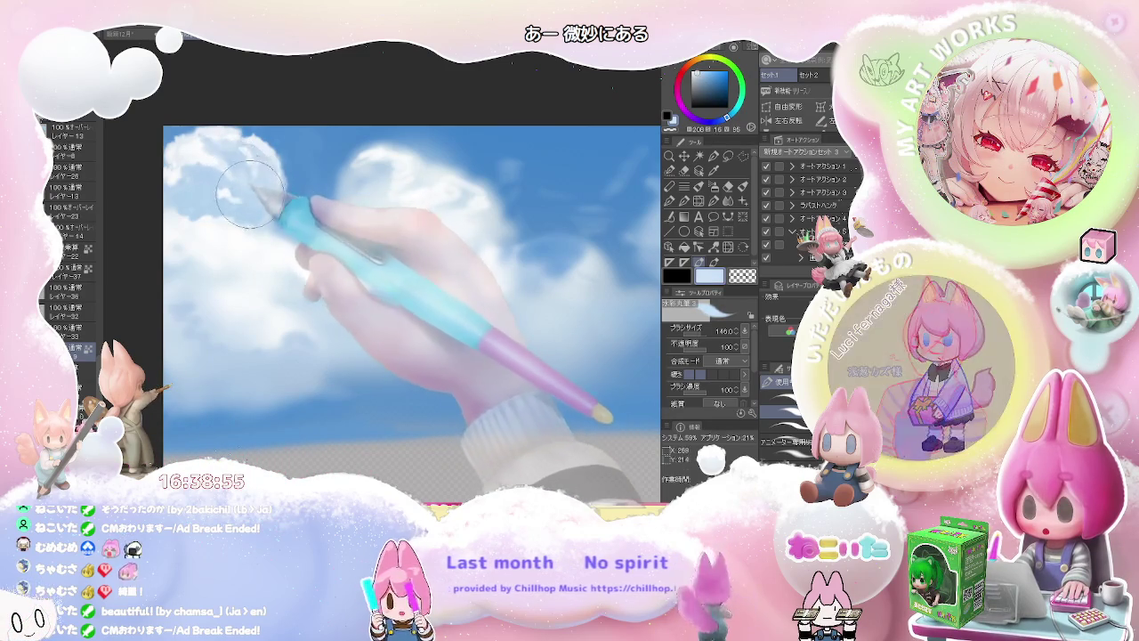
alt+click(258, 205)
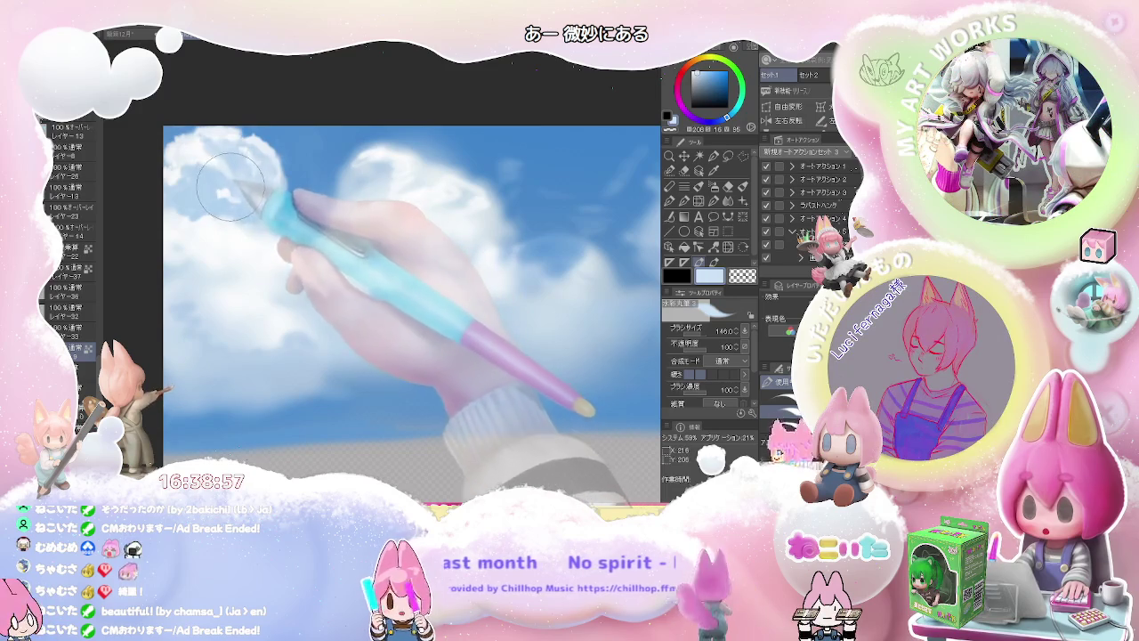
alt+click(230, 187)
drag(218, 178, 218, 178)
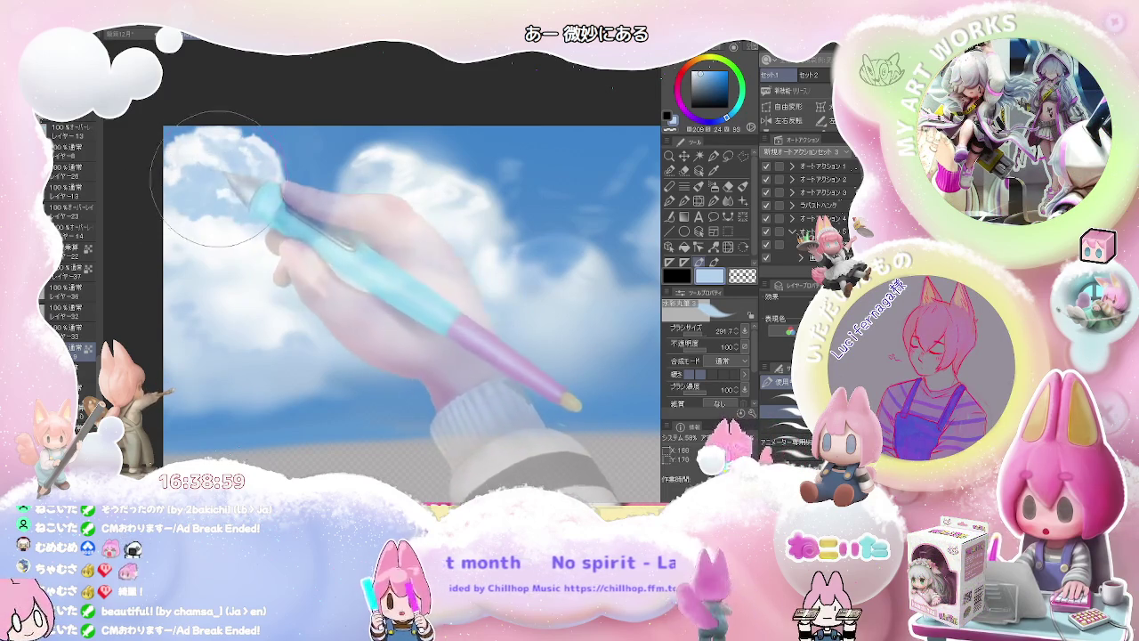
key(ctrl+minus)
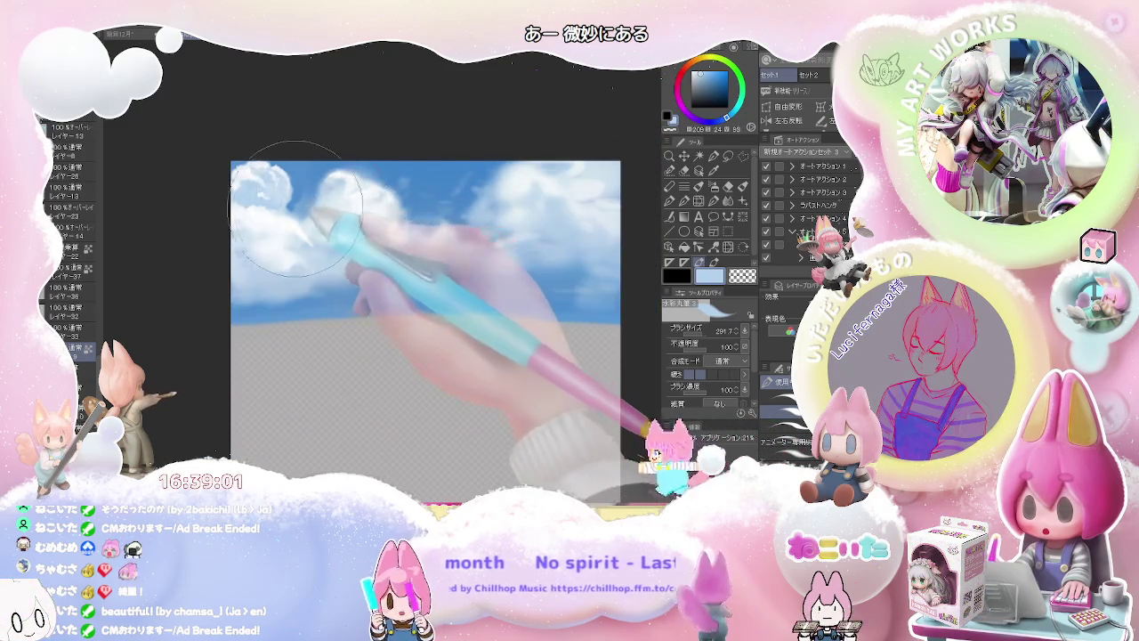
Zoom in on the left cloud and build it up with soft watercolour strokes at varying brush sizes
key(ctrl+plus)
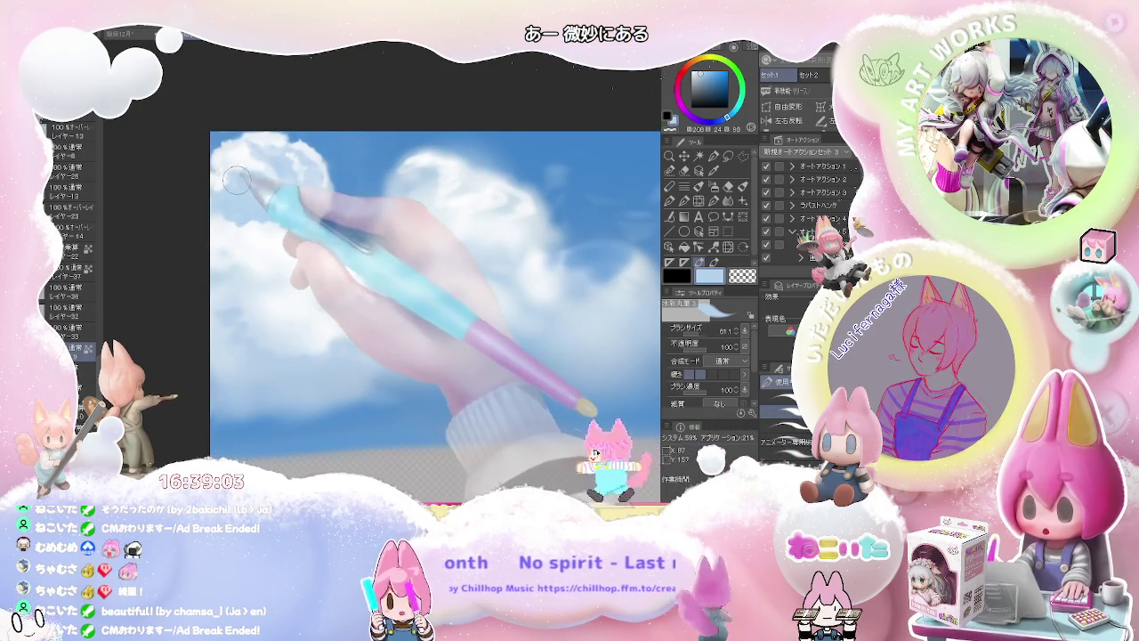
drag(236, 181, 259, 190)
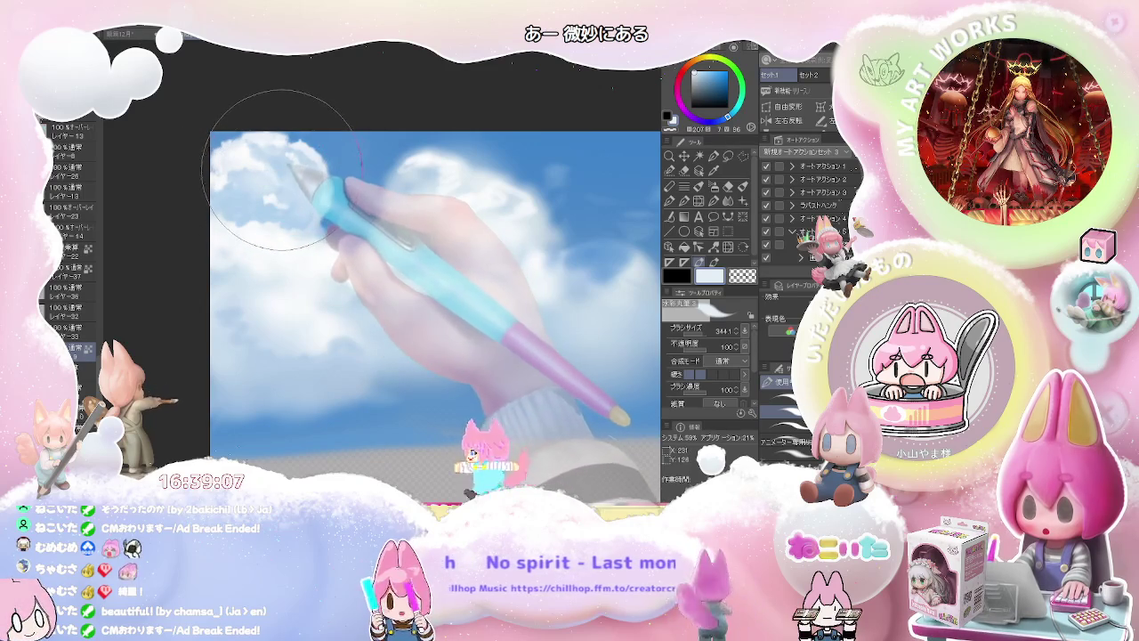
drag(282, 163, 290, 163)
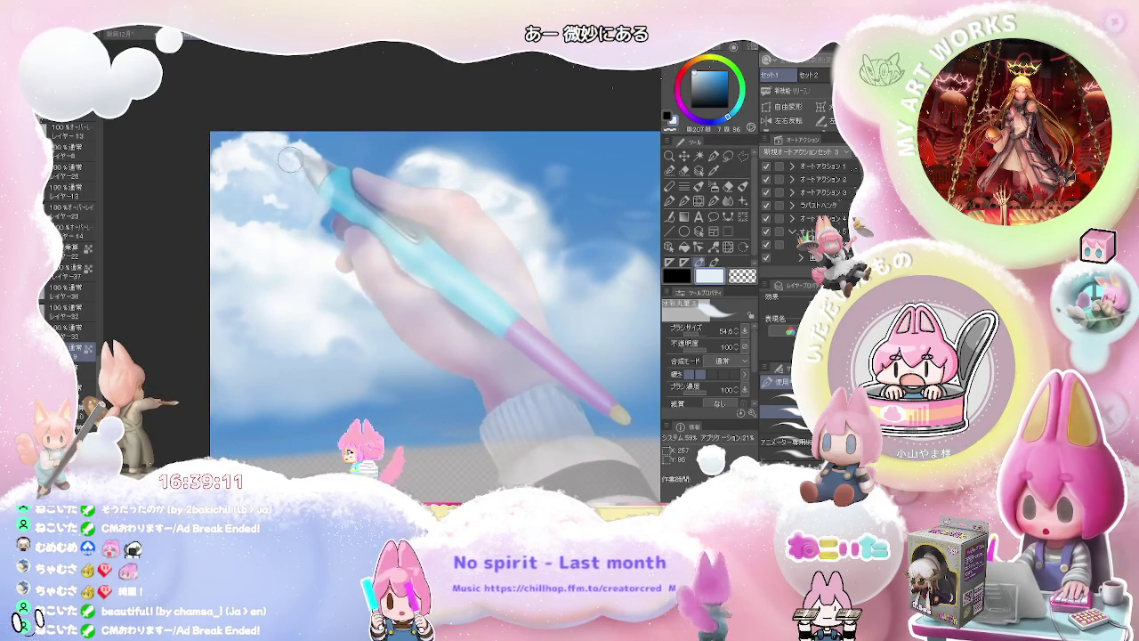
drag(288, 177, 285, 176)
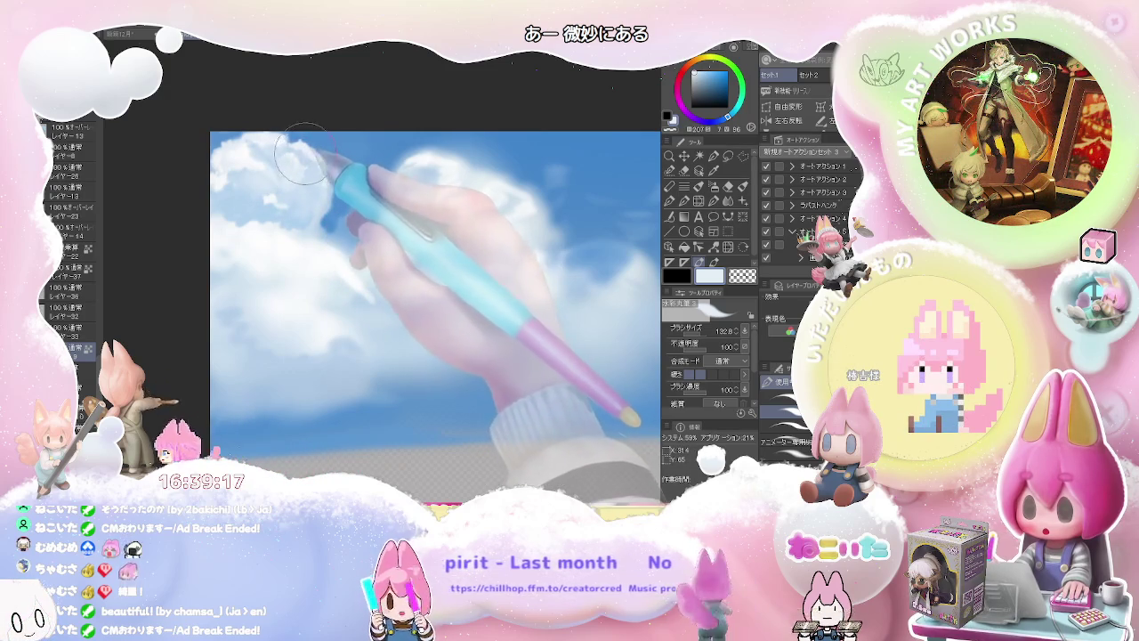
drag(306, 153, 301, 150)
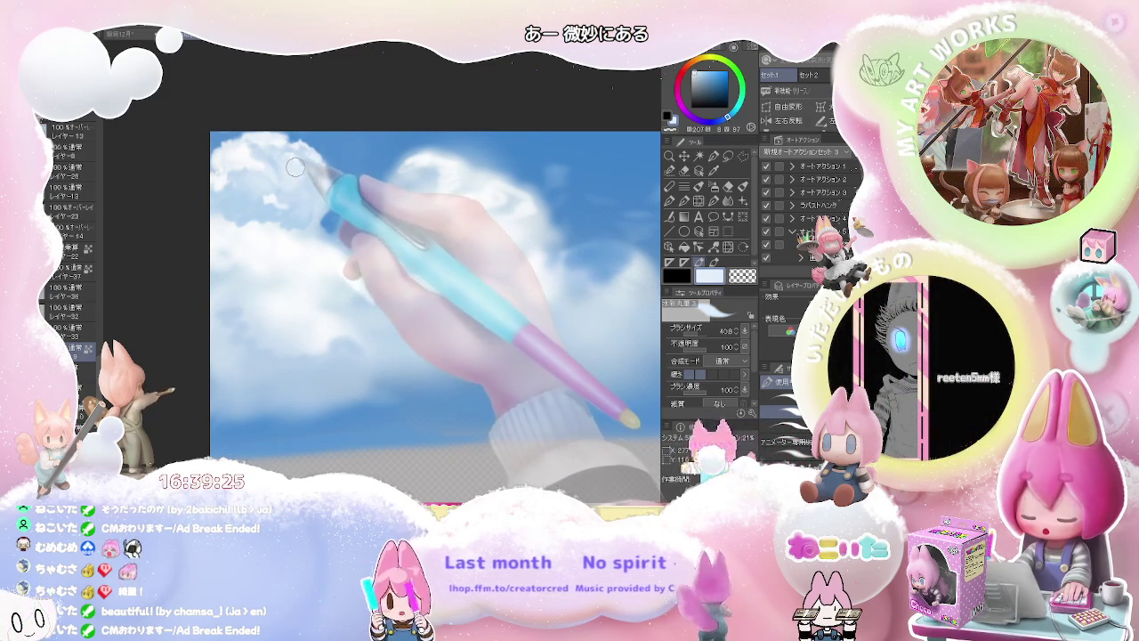
drag(292, 212, 291, 180)
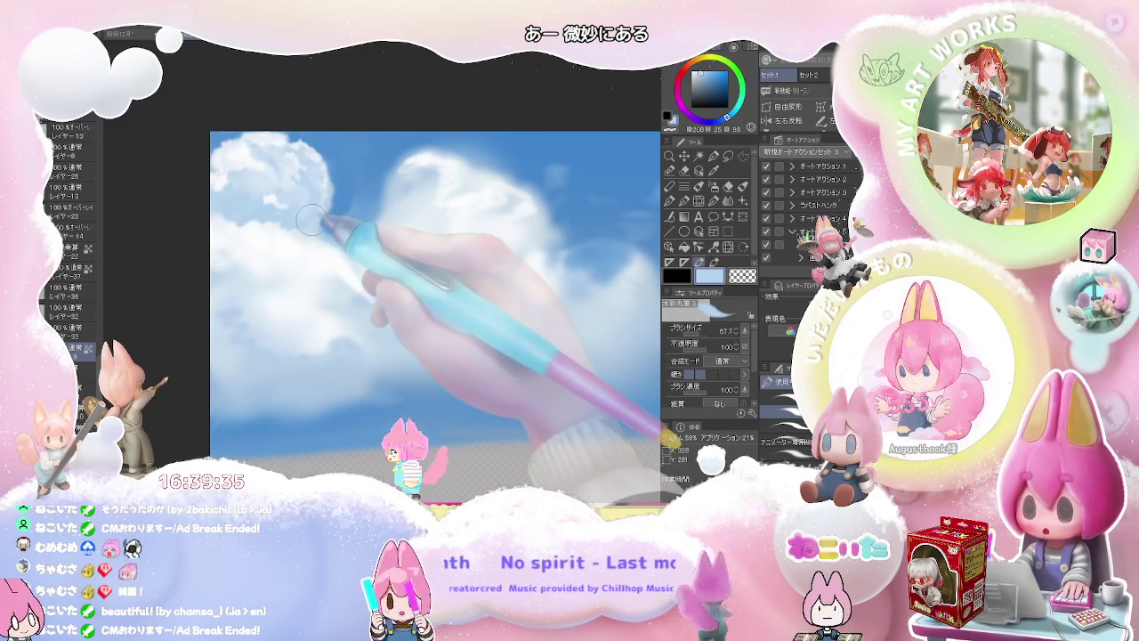
key(bracketright)
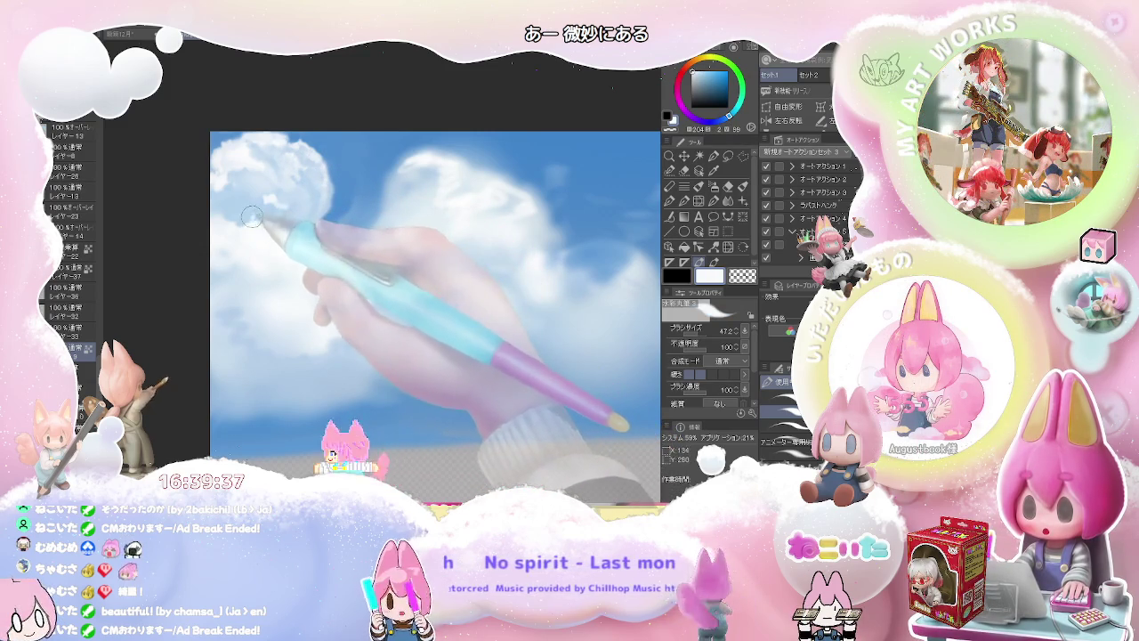
key(bracketleft)
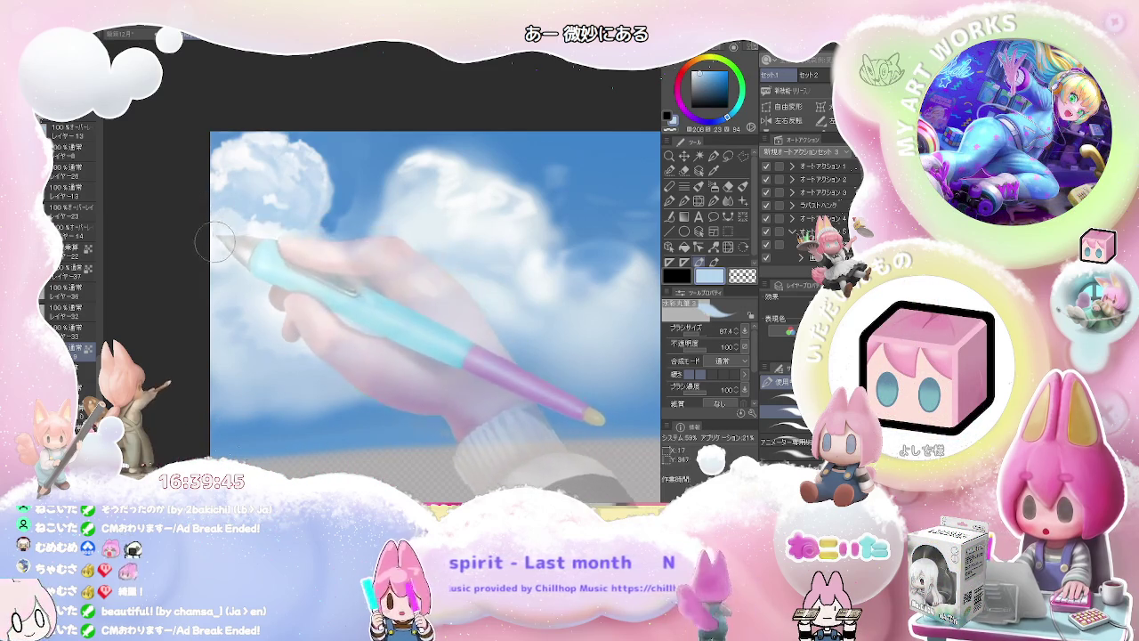
key(bracketright)
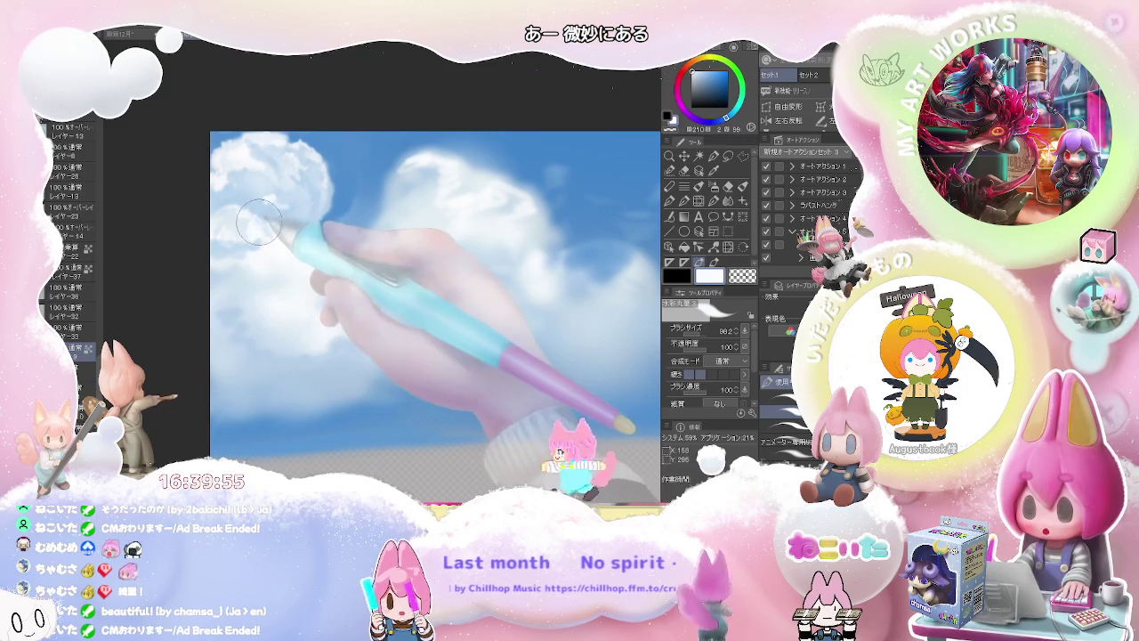
mouse_move(249, 217)
mouse_down()
mouse_move(253, 185)
mouse_move(255, 208)
mouse_up()
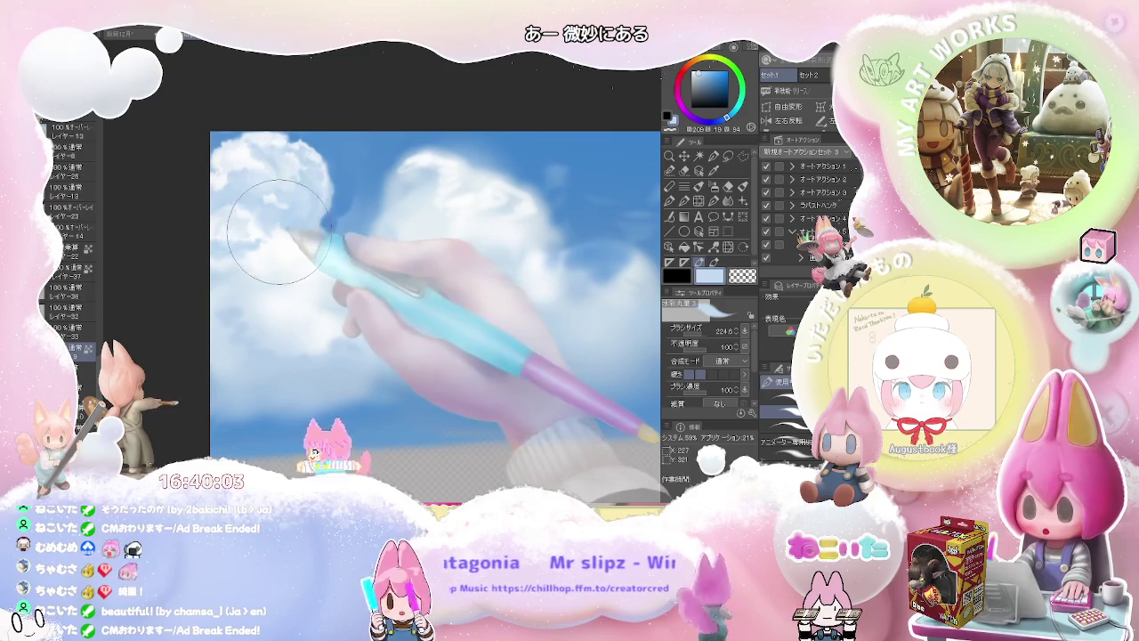
drag(250, 234, 274, 236)
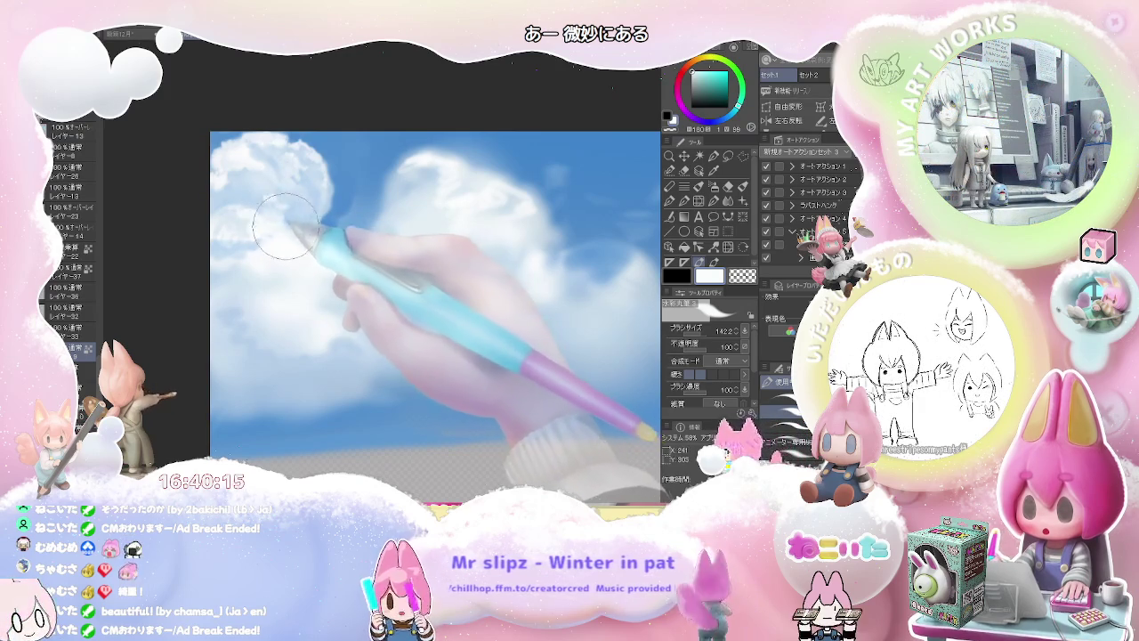
Pick light blue and cloud tones, then soften the left cloud's edges into the sky at brush size about 135
alt+click(247, 230)
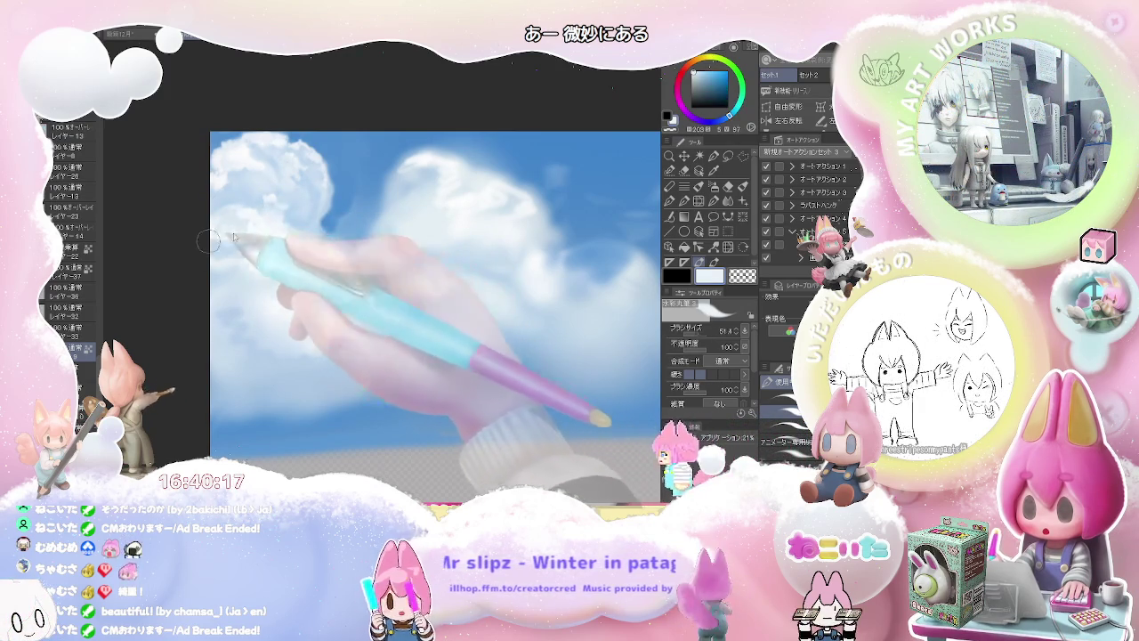
drag(247, 229, 236, 247)
alt+click(247, 249)
alt+click(263, 242)
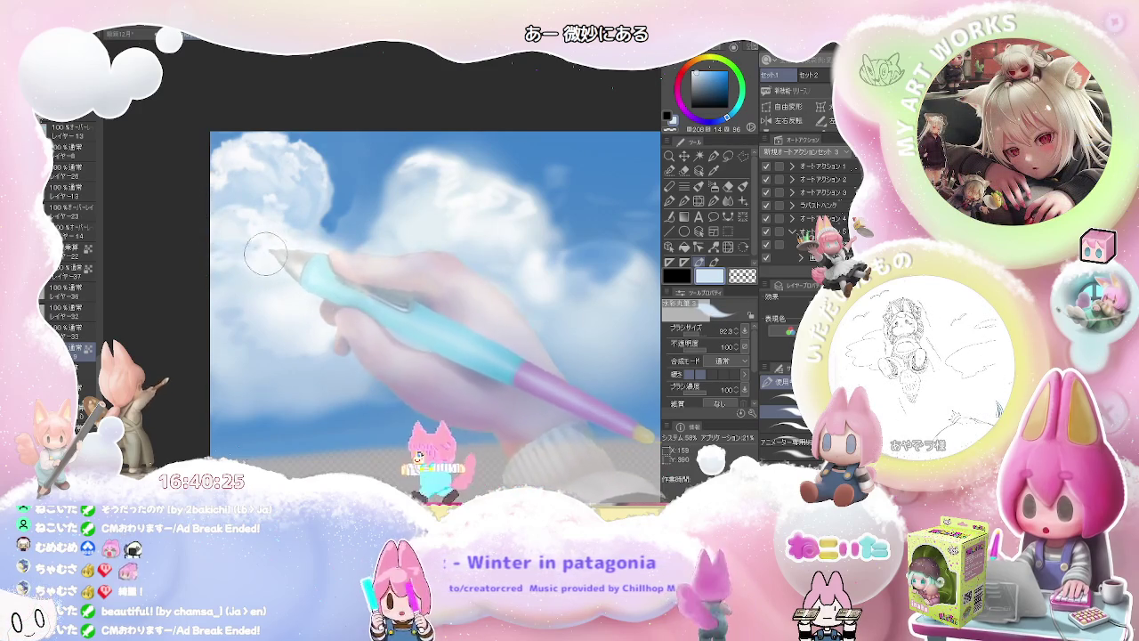
alt+click(258, 246)
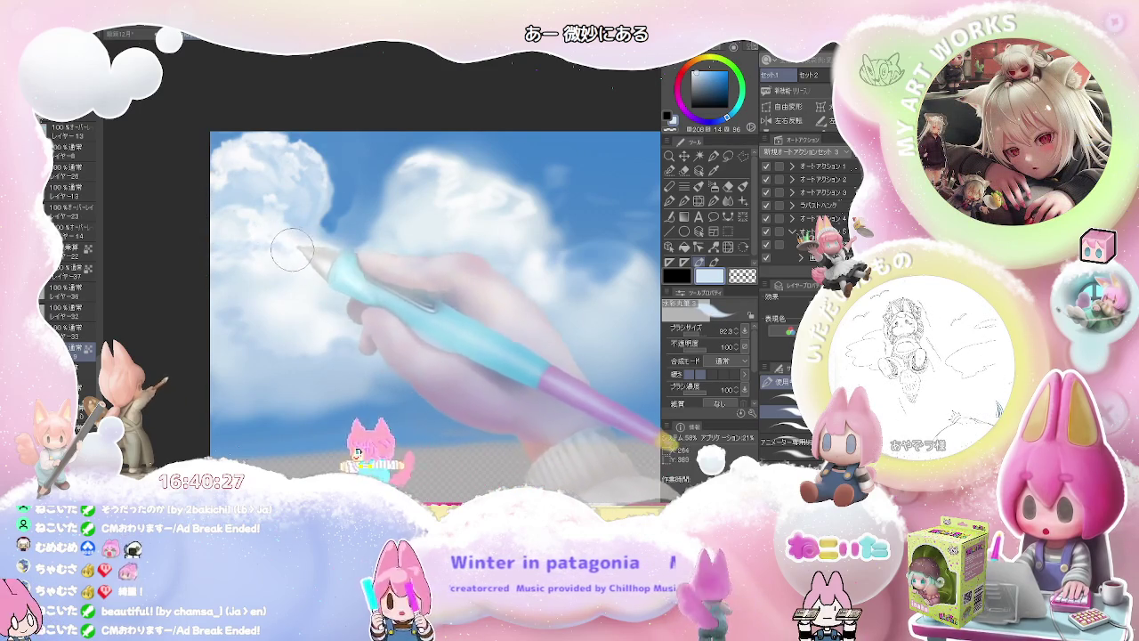
drag(292, 251, 282, 234)
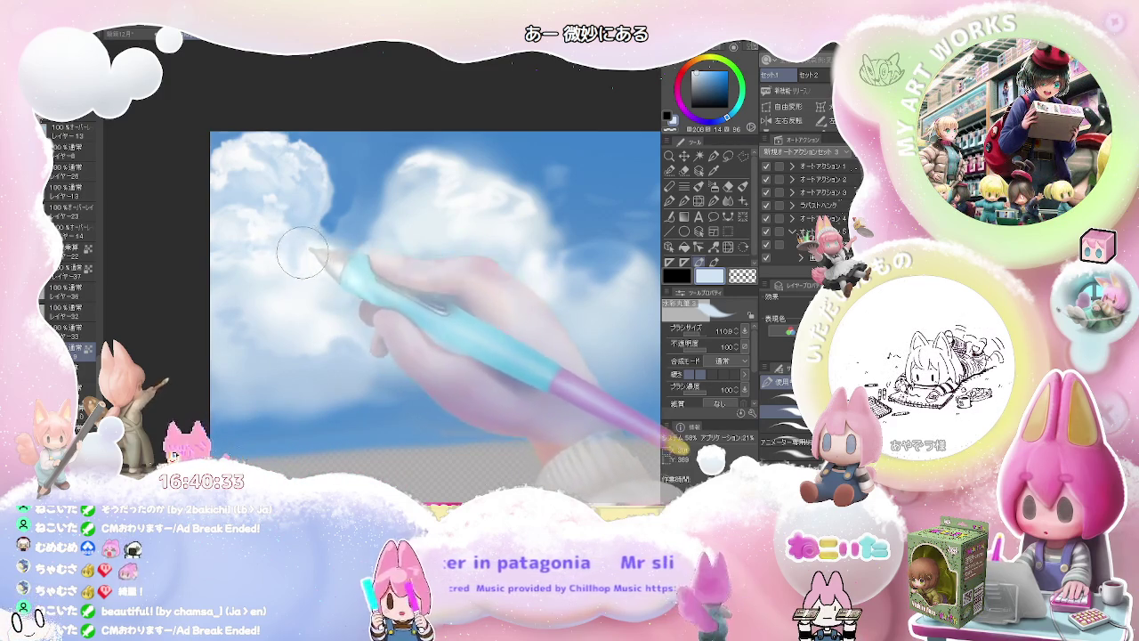
drag(273, 258, 264, 253)
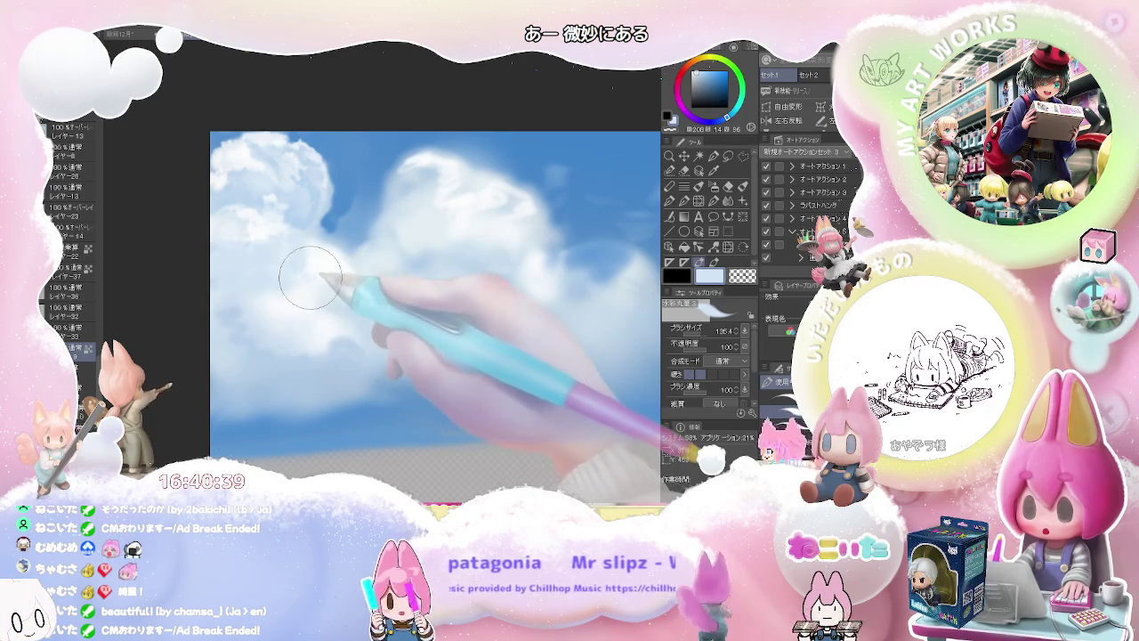
scroll(310, 277, down, 1)
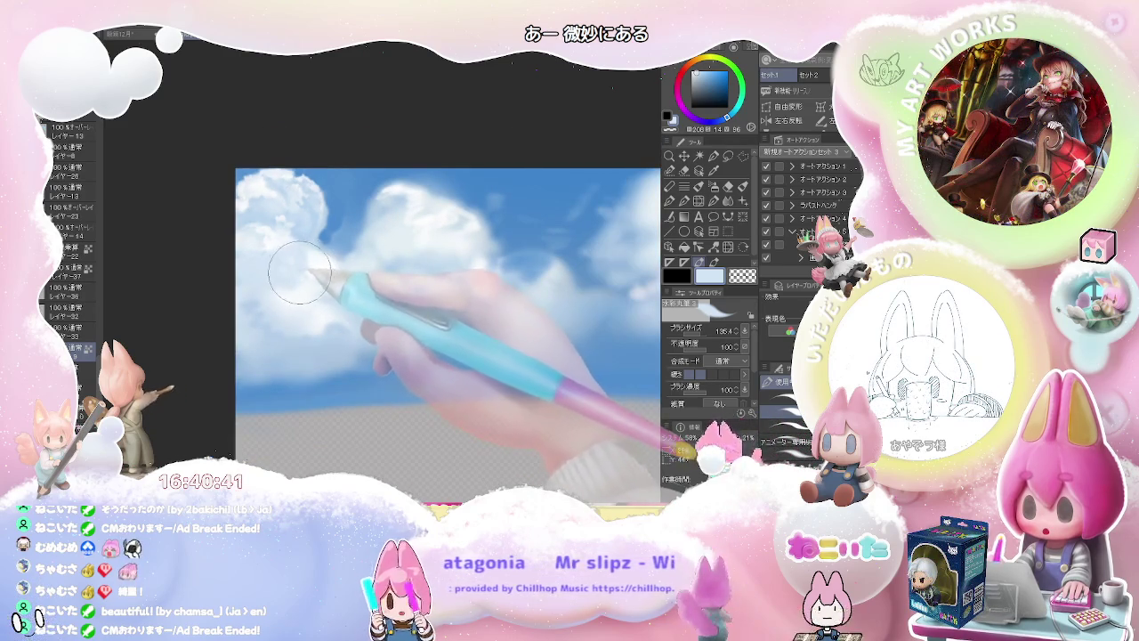
Eyedrop pale and whiter cloud tones and paint fine strokes into the left cloud
alt+click(299, 261)
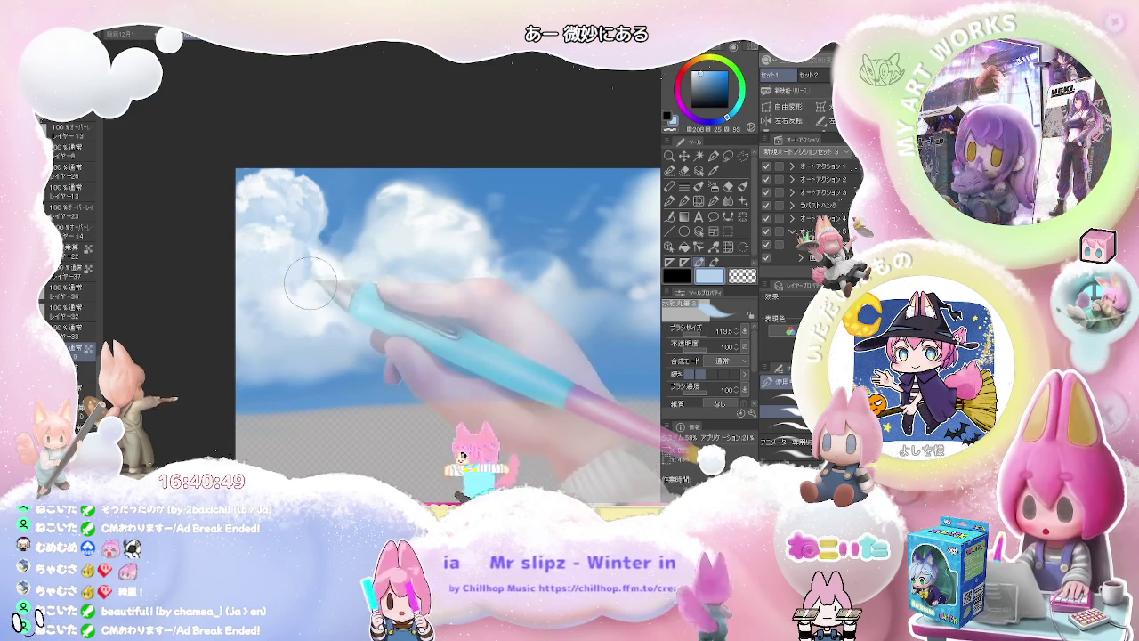
alt+click(302, 263)
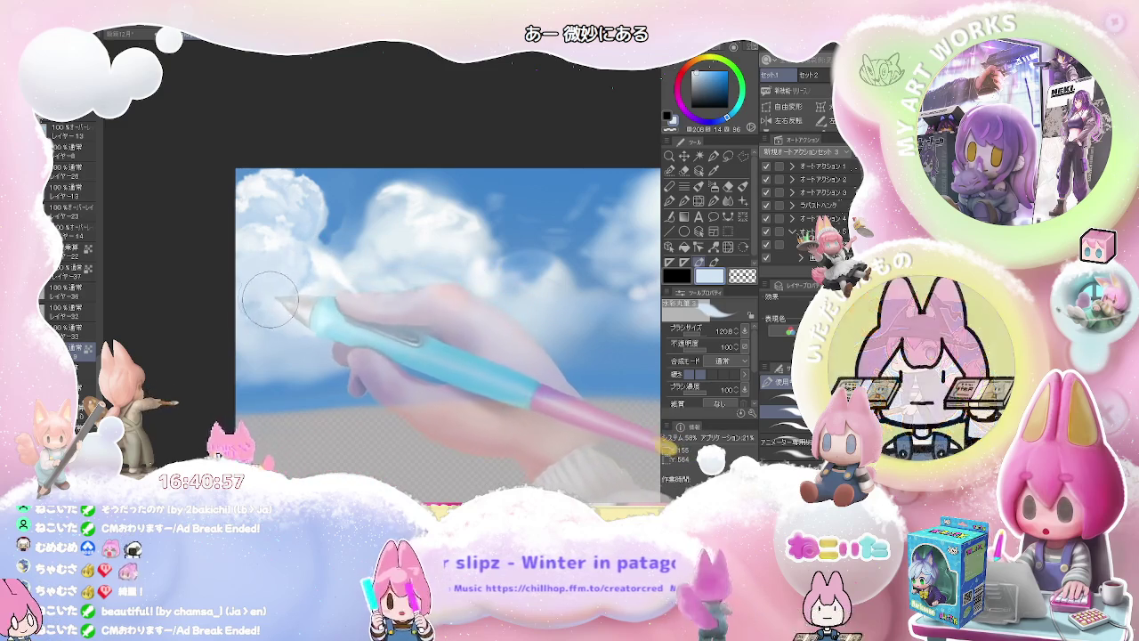
drag(307, 267, 241, 256)
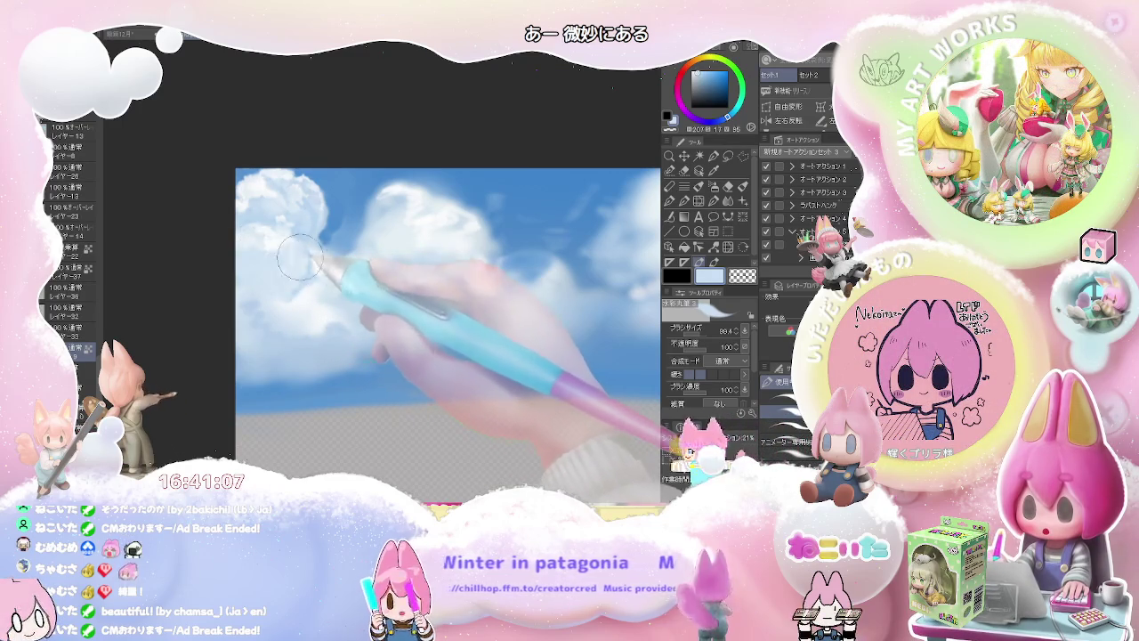
key([)
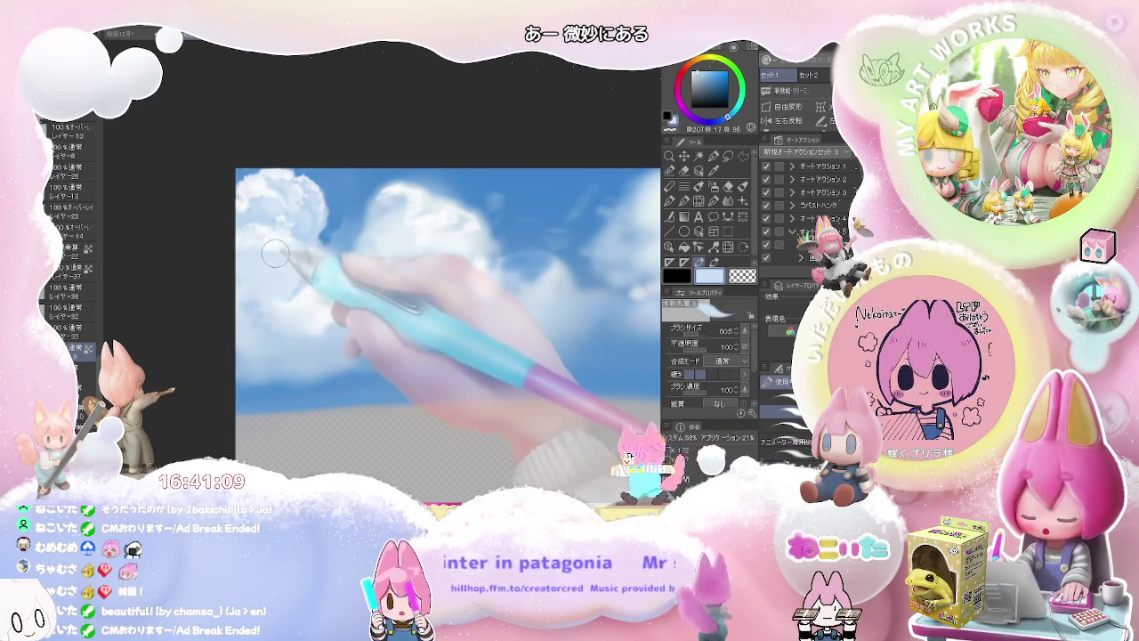
key(bracketright)
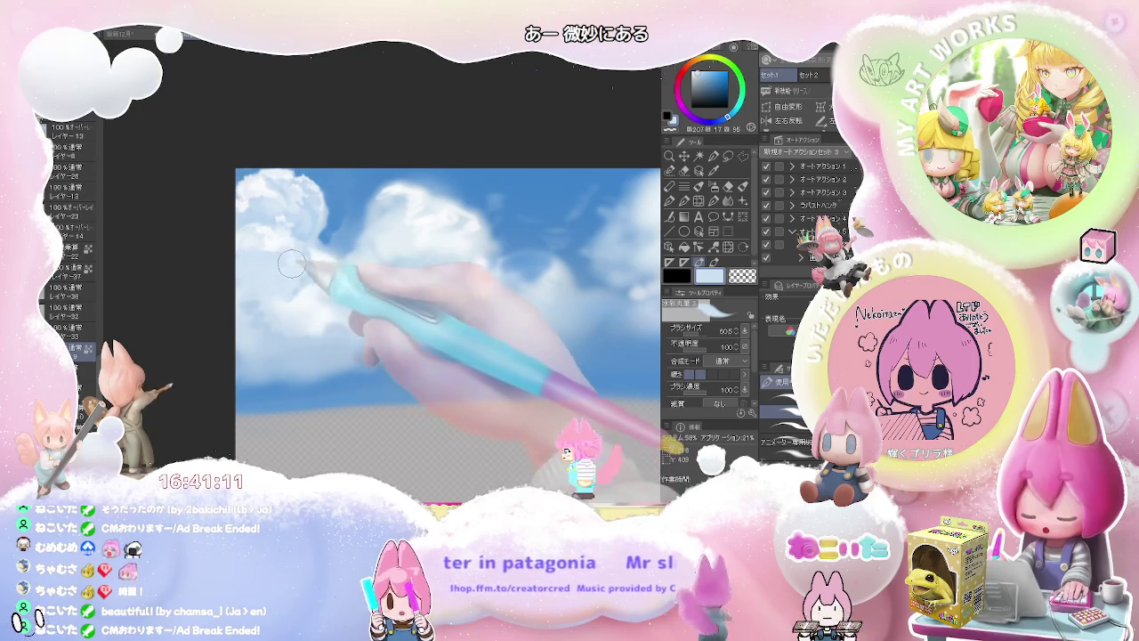
key(bracketright)
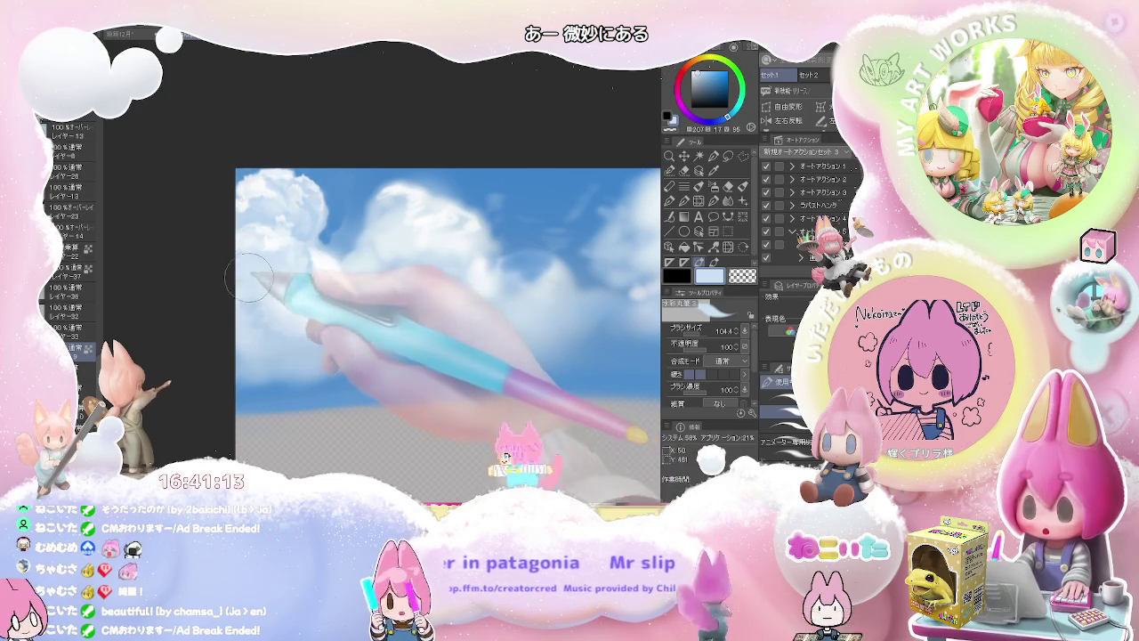
key(bracketleft)
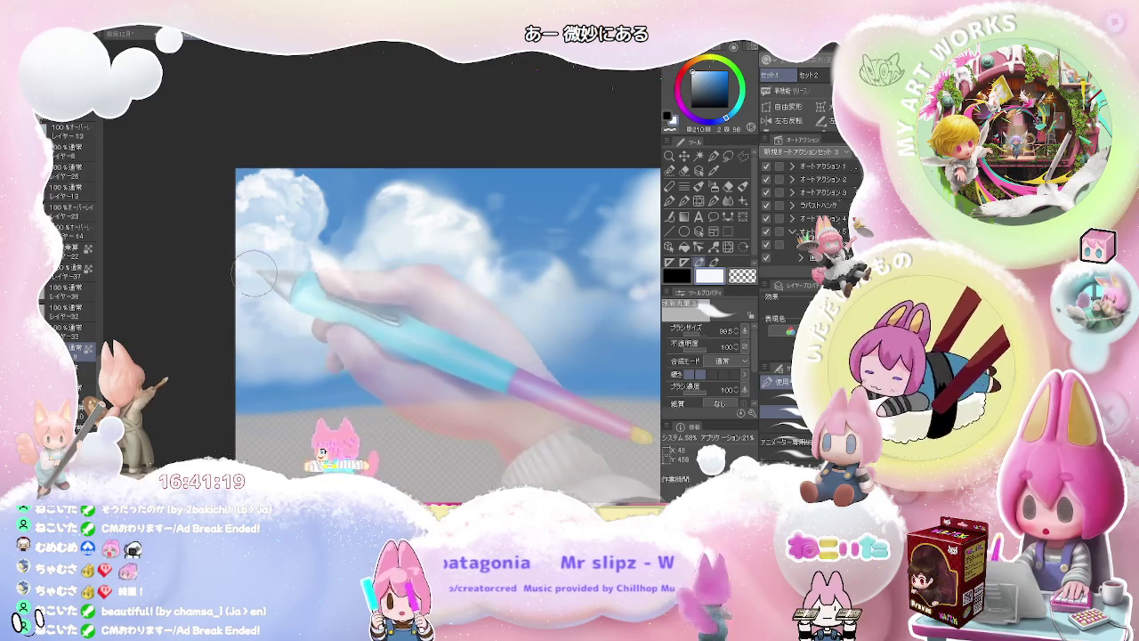
Blend the left cloud's lower edge into the sky with wider strokes at brush size about 190
drag(258, 275, 294, 276)
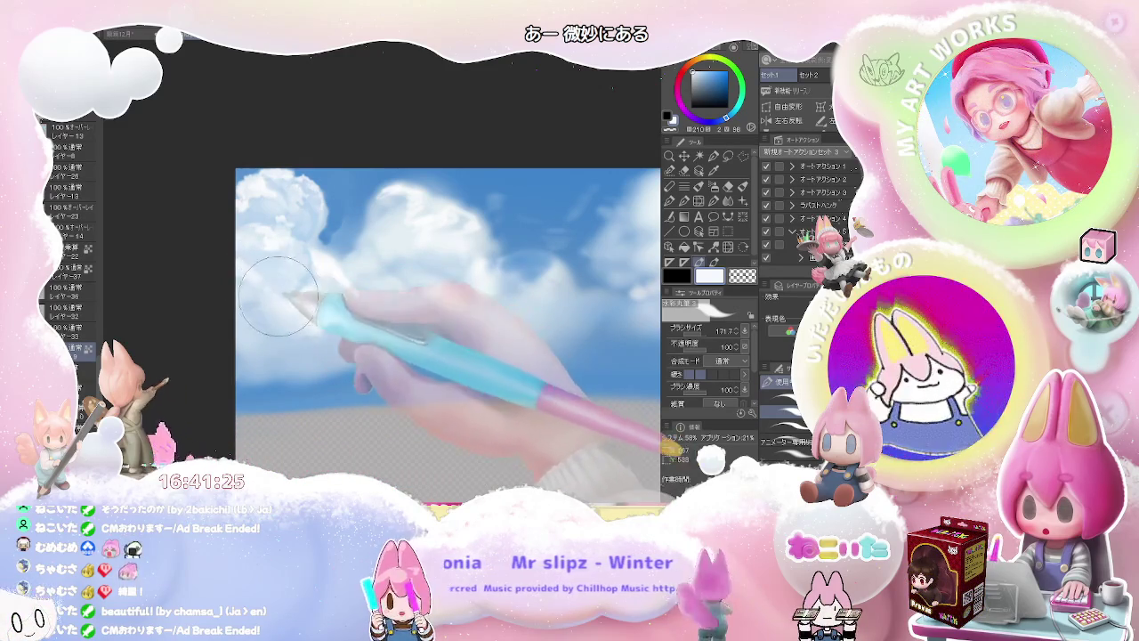
drag(280, 298, 262, 294)
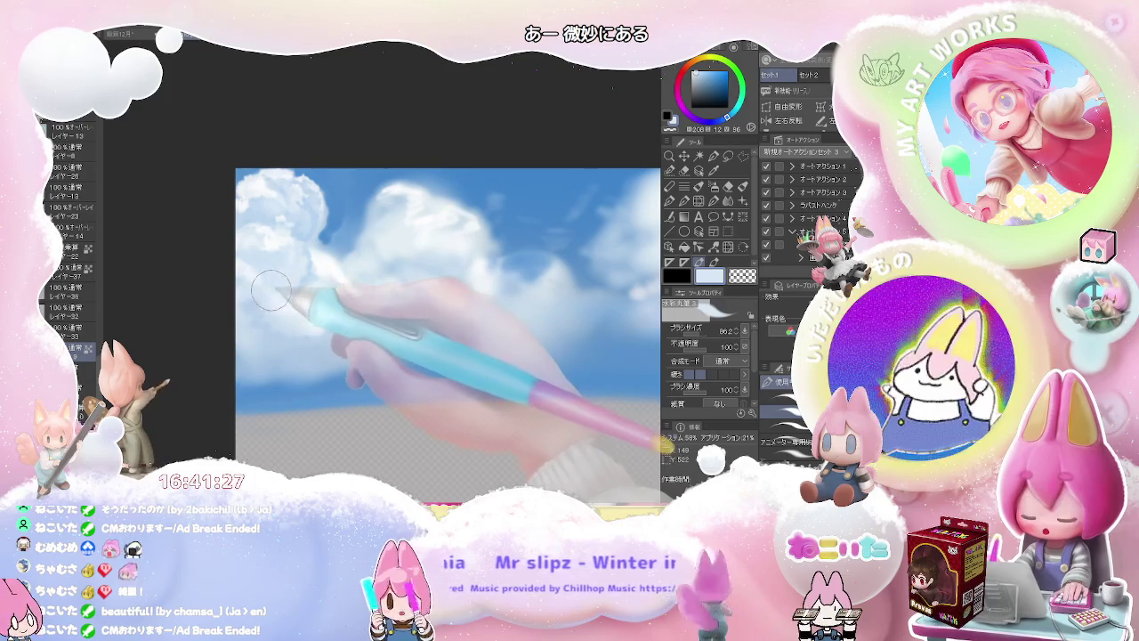
mouse_move(310, 274)
mouse_down()
mouse_move(261, 276)
mouse_move(240, 252)
mouse_up()
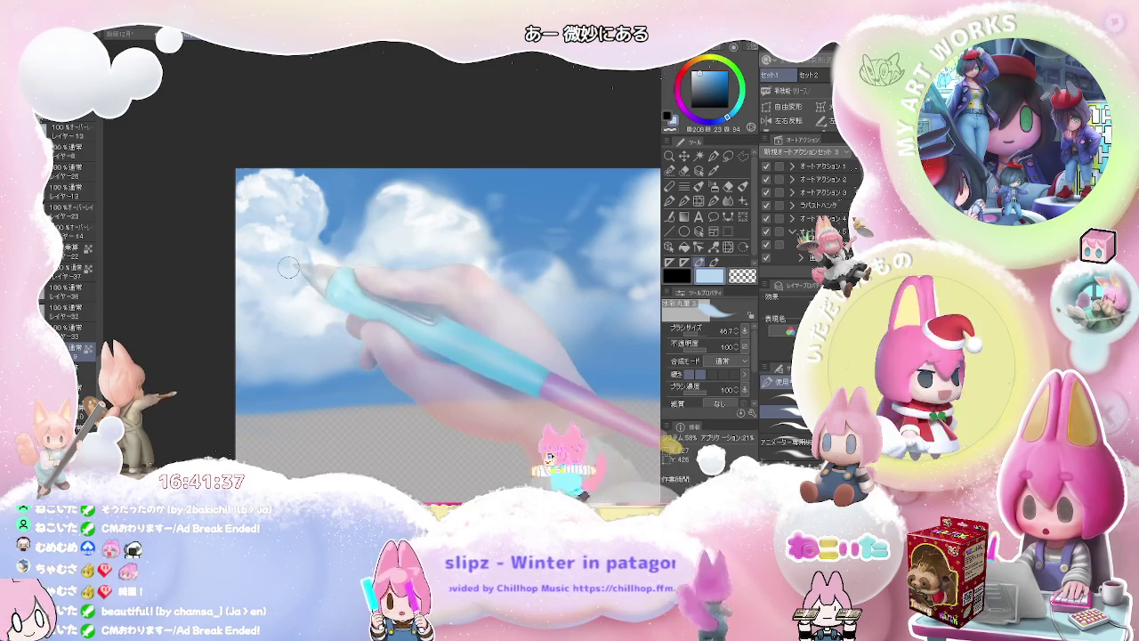
drag(288, 268, 259, 262)
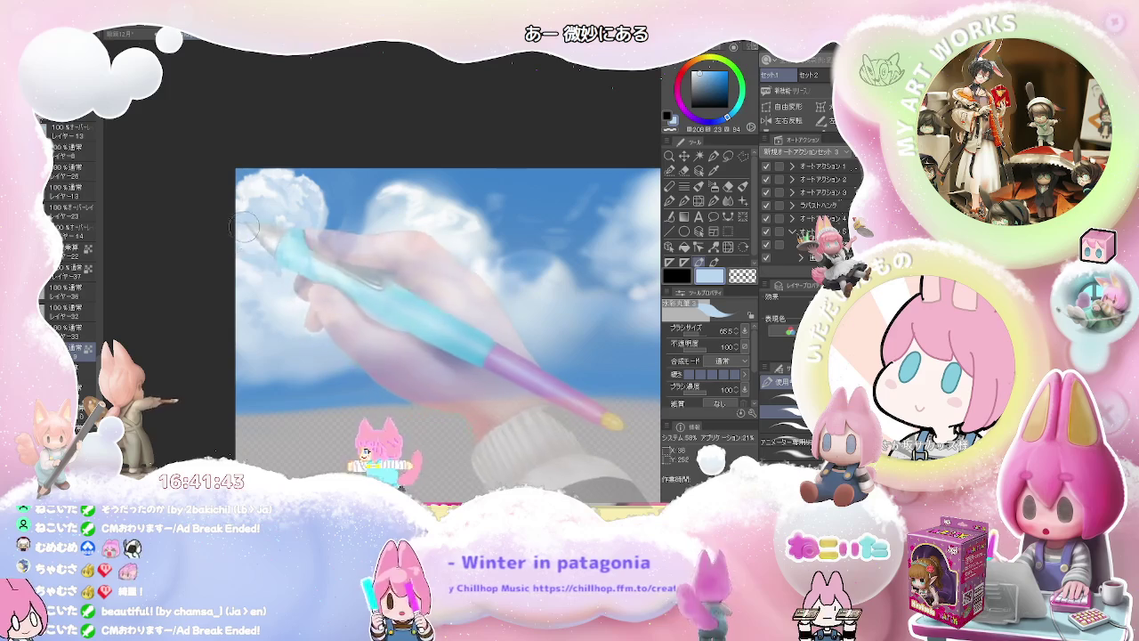
drag(235, 248, 238, 216)
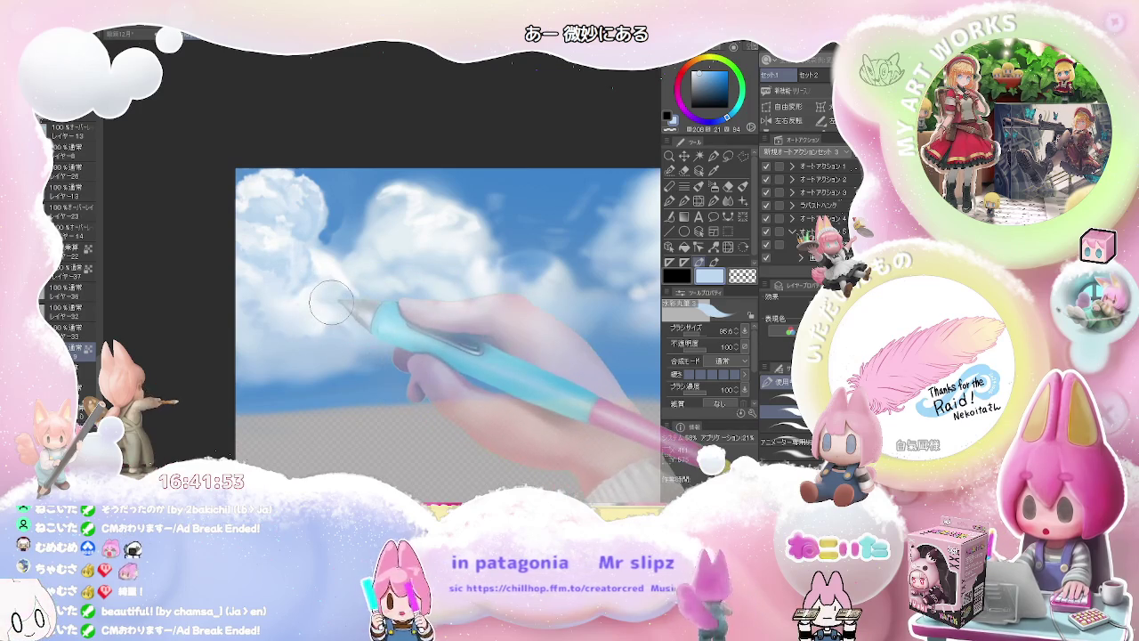
key(bracketright)
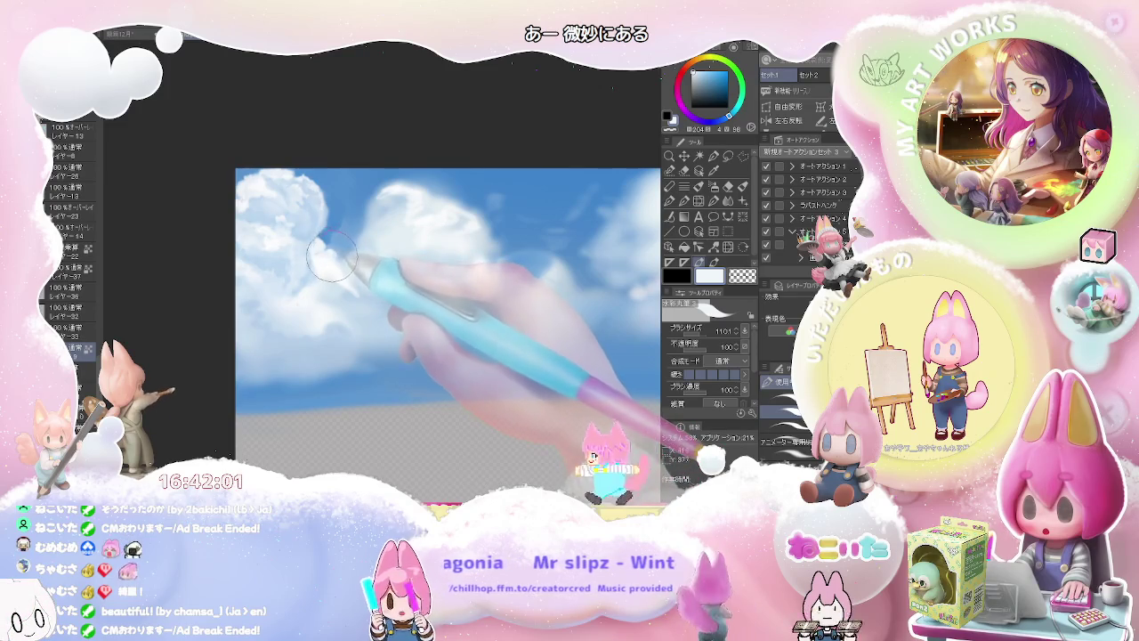
Carve a sky-blue notch into the left cloud's edge with an enlarged soft brush
key(j)
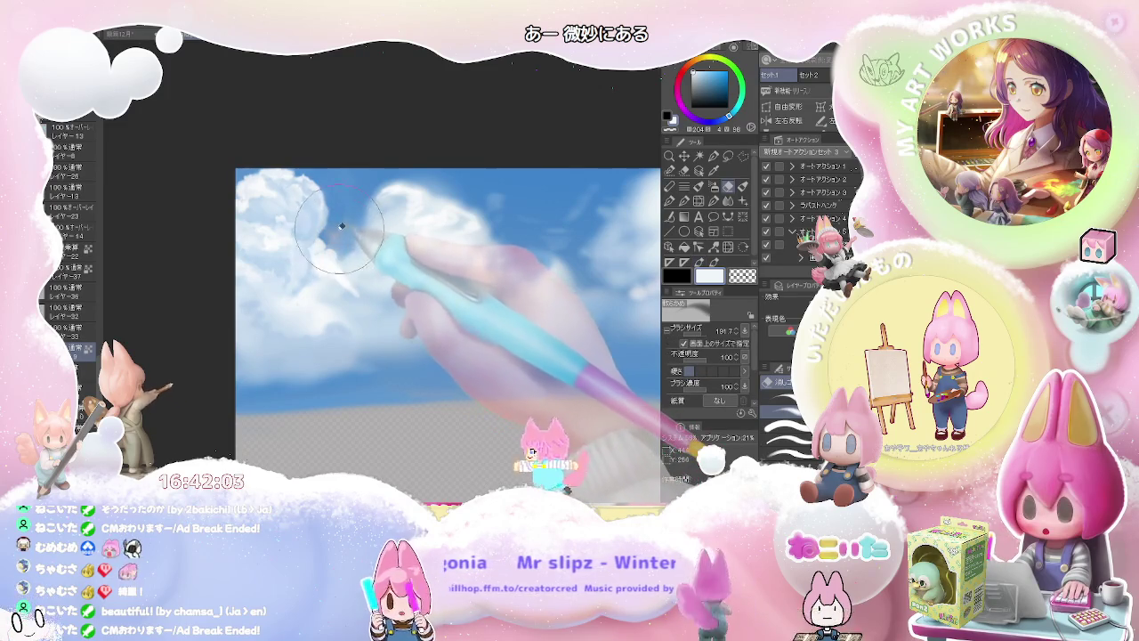
key(b)
alt+click(329, 235)
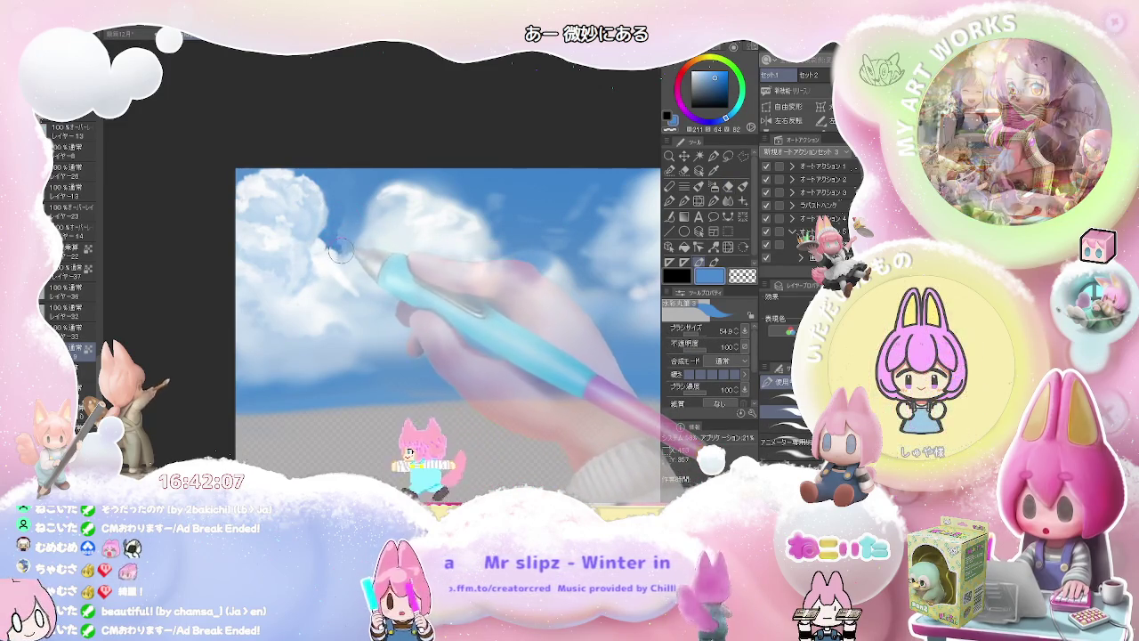
drag(341, 252, 349, 229)
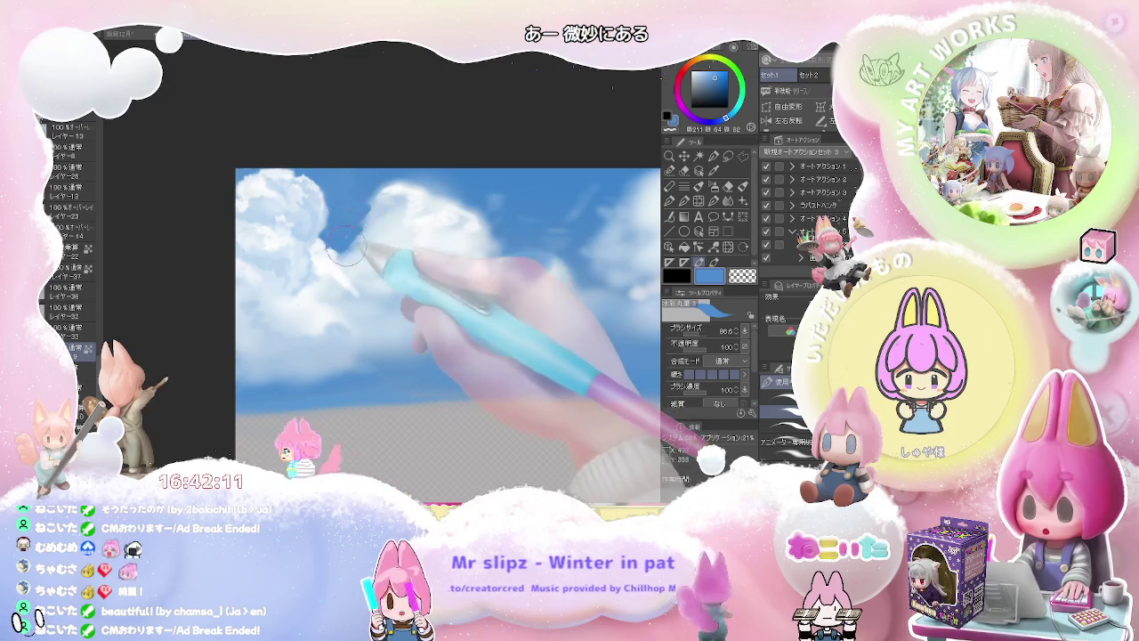
mouse_move(358, 212)
mouse_down()
mouse_move(349, 248)
mouse_move(366, 223)
mouse_up()
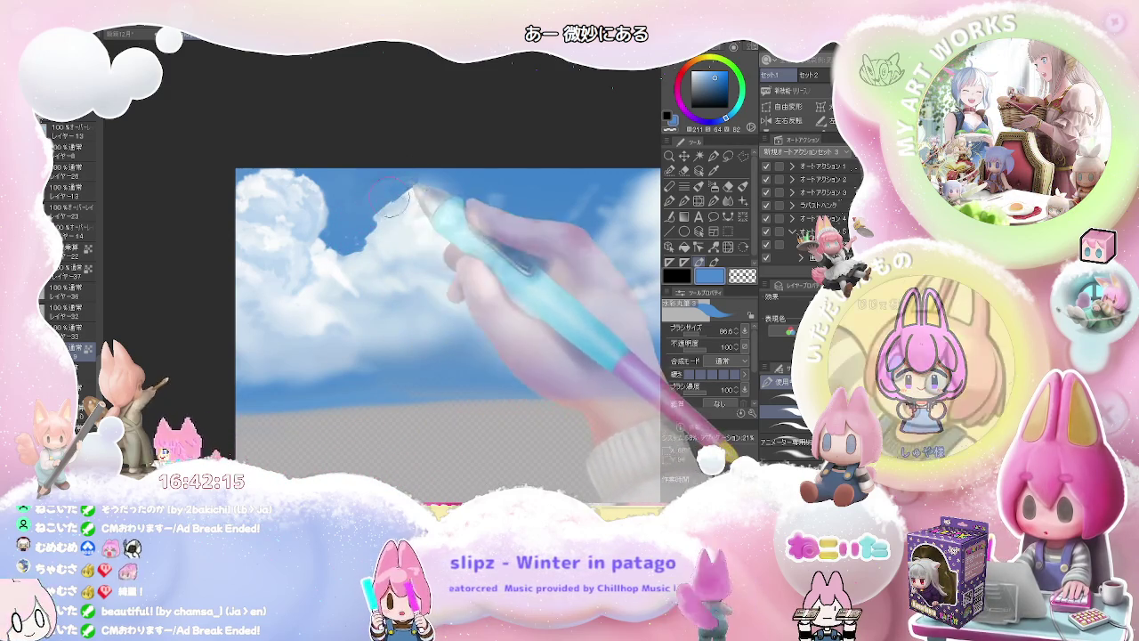
drag(374, 190, 405, 189)
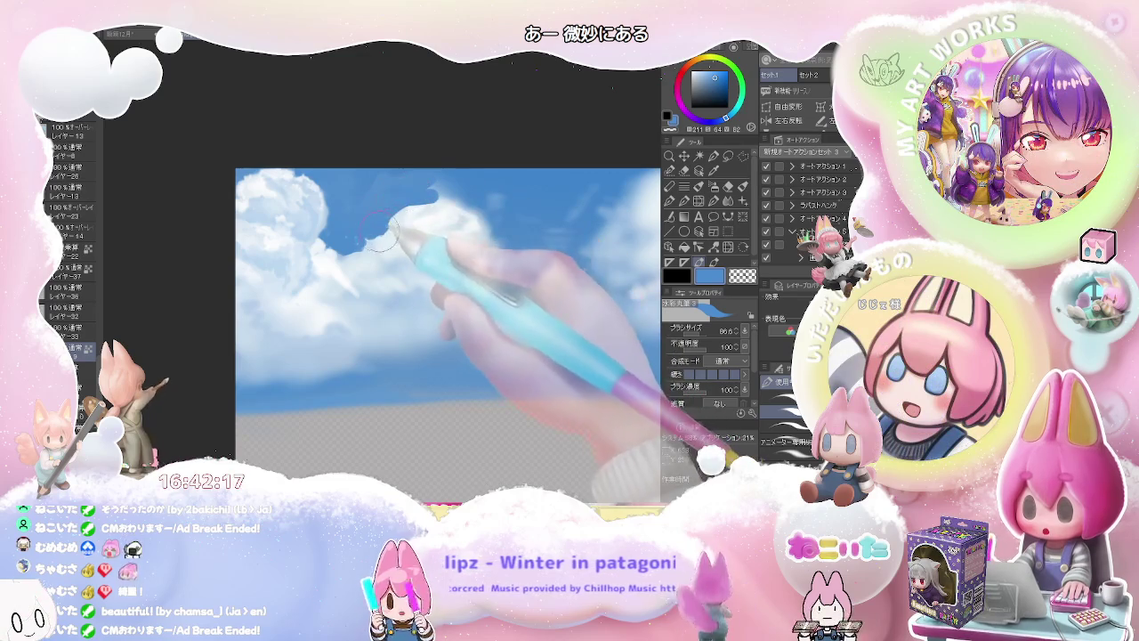
scroll(390, 233, down, 2)
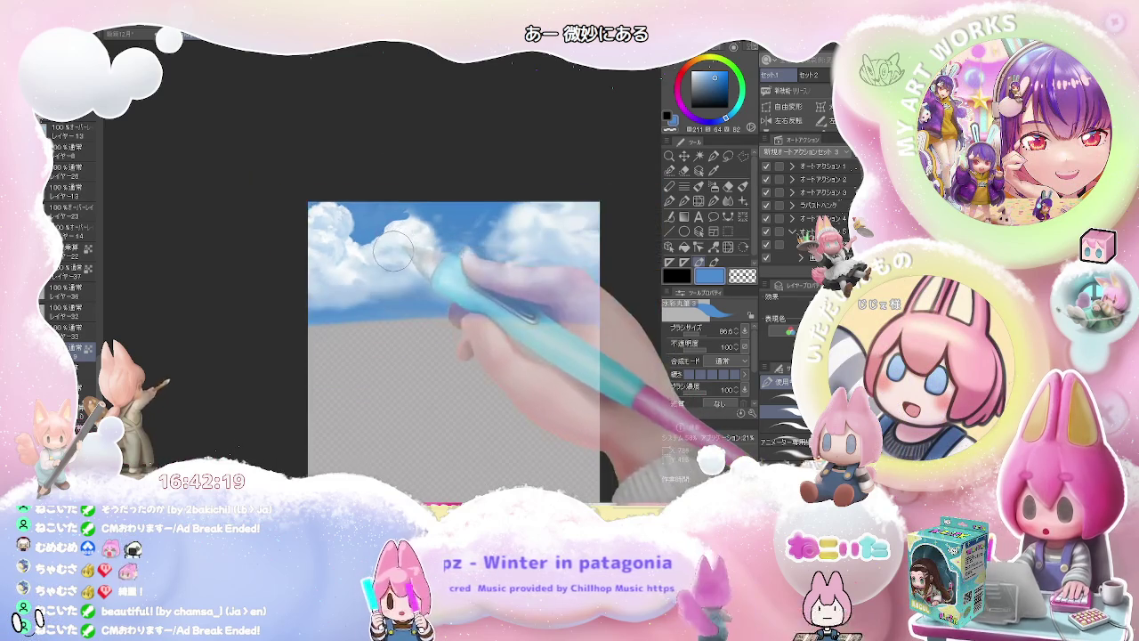
scroll(374, 230, up, 2)
Paint white highlights along the upper-left cloud edge, ending at brush size about 196.7
alt+click(334, 225)
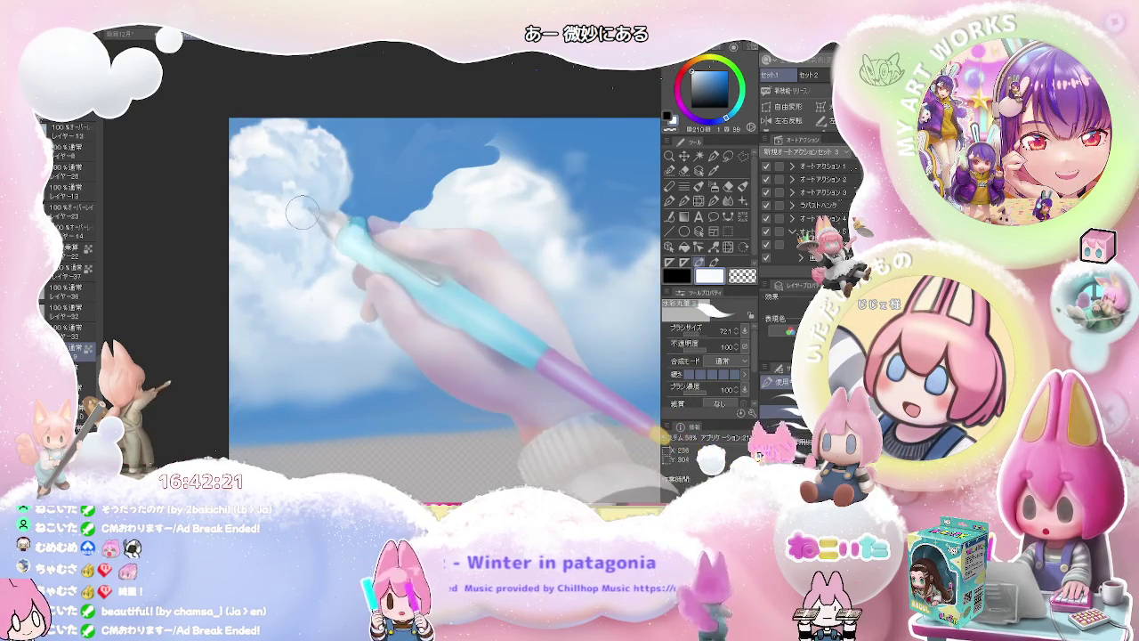
key(bracketleft)
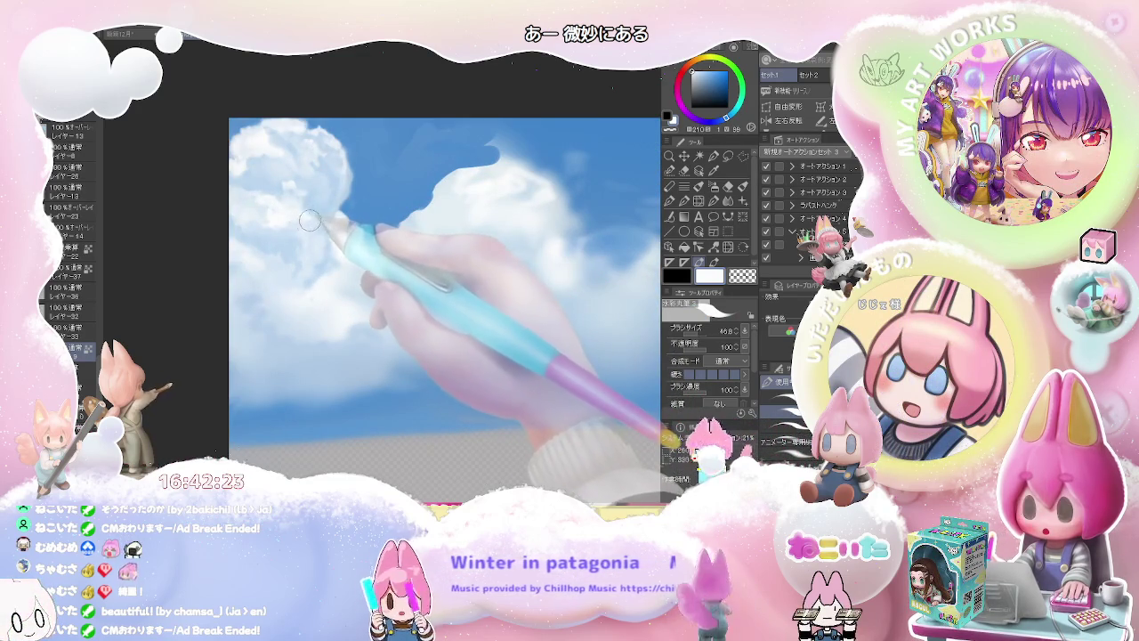
key(bracketright)
key(bracketright)
key(bracketright)
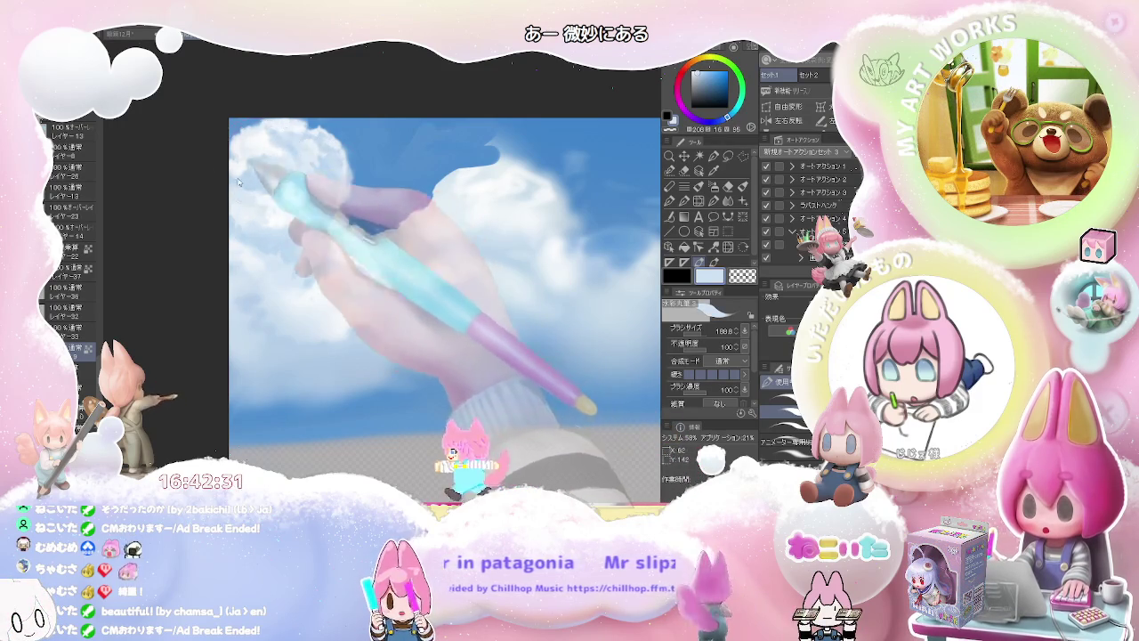
key(bracketright)
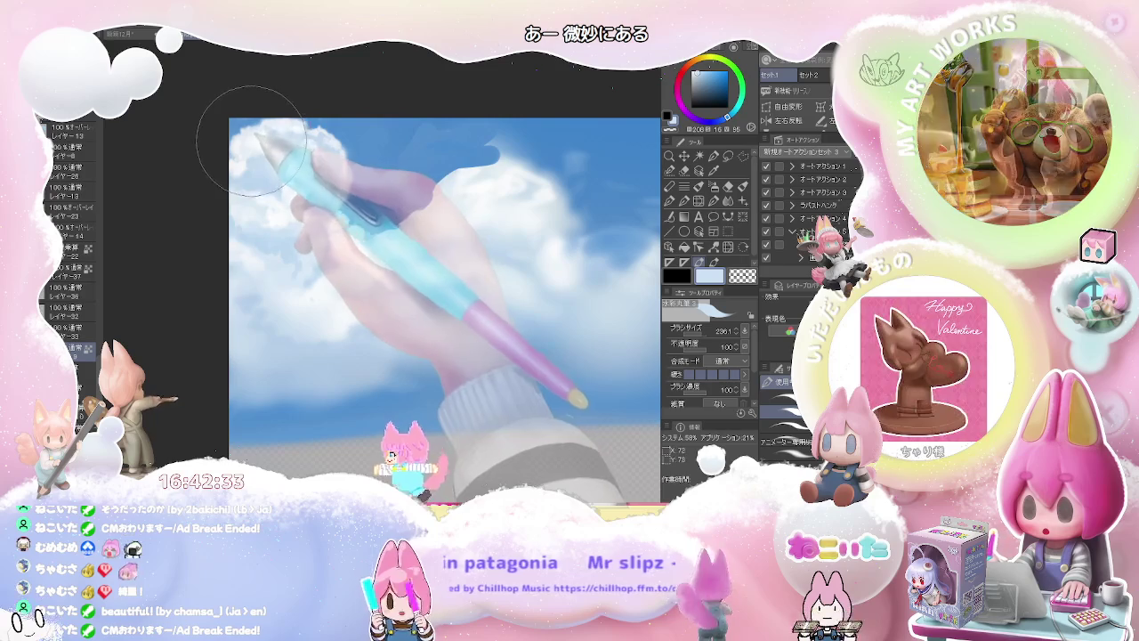
alt+click(264, 131)
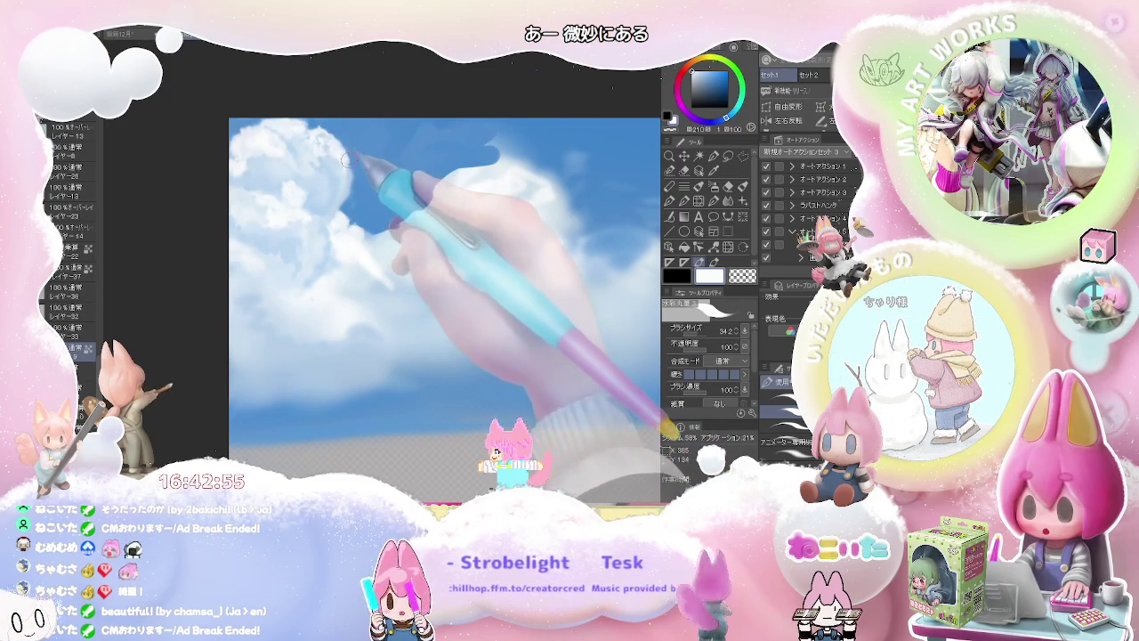
drag(346, 177, 345, 174)
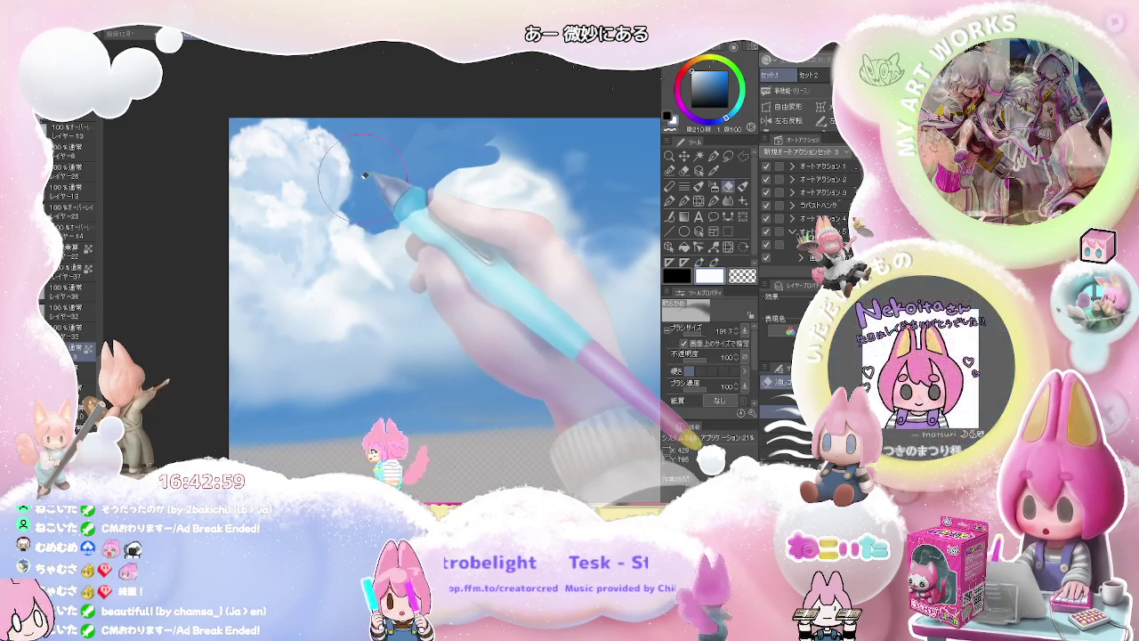
Alternate light sky blue and near-white to reshape the left cloud's edges with a smaller brush
alt+click(345, 174)
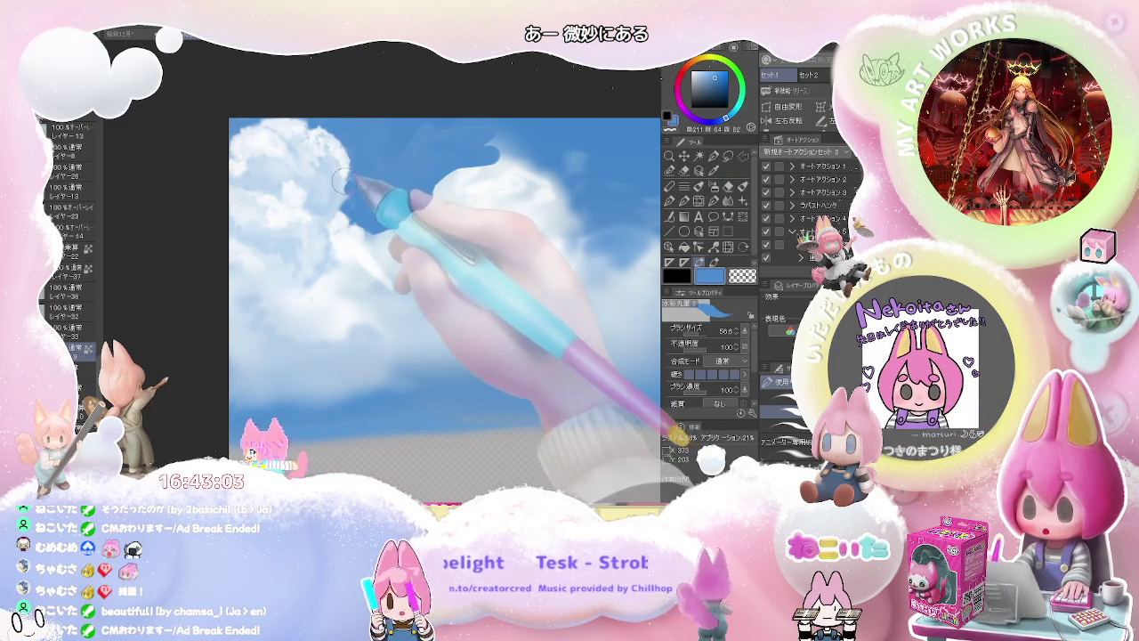
drag(342, 189, 344, 192)
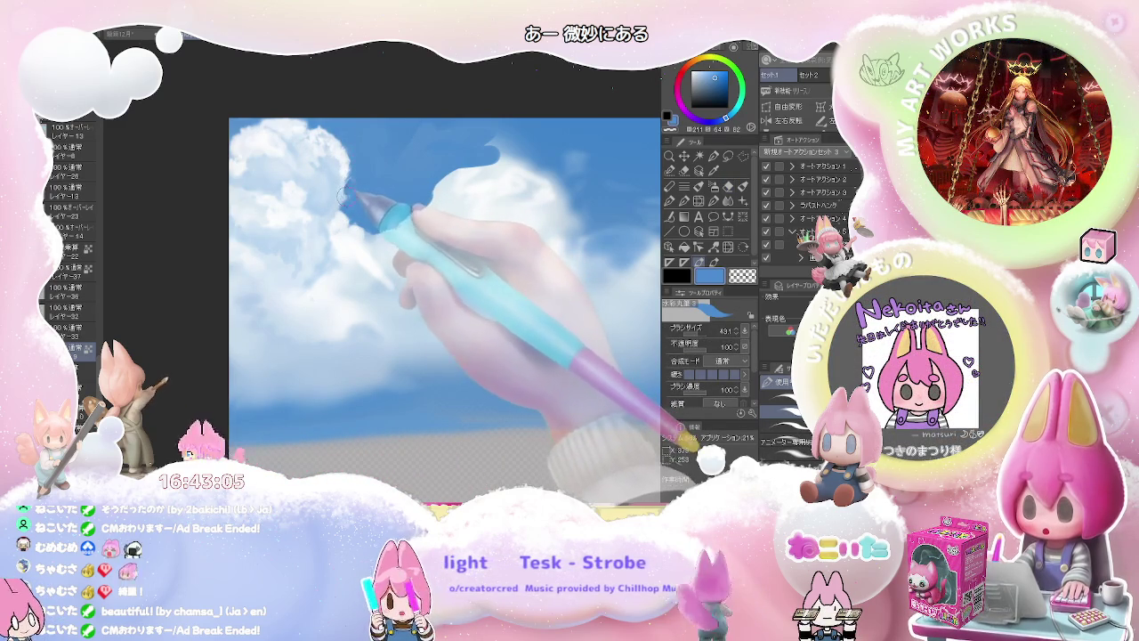
alt+click(343, 198)
mouse_move(343, 200)
mouse_down()
mouse_move(341, 214)
mouse_move(354, 204)
mouse_up()
alt+click(346, 204)
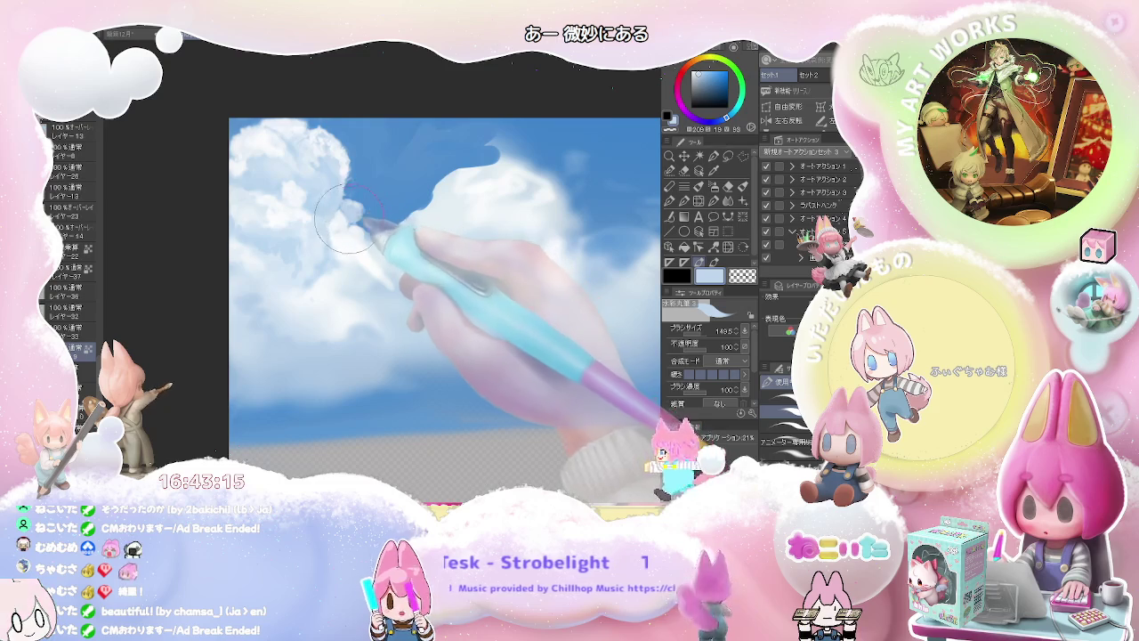
alt+click(344, 207)
drag(344, 207, 341, 205)
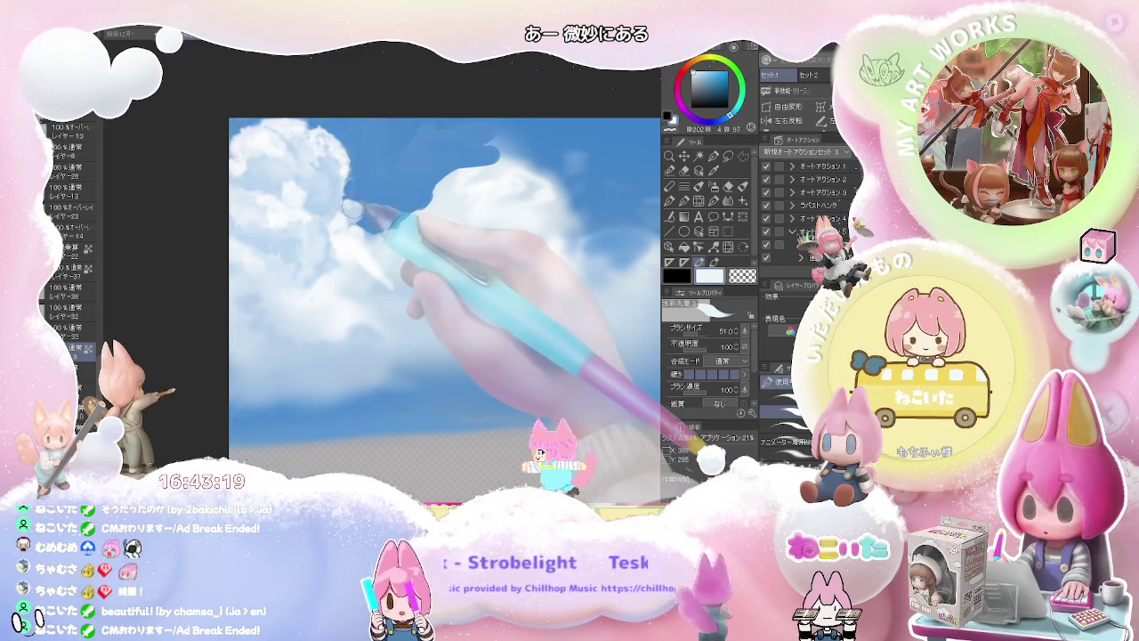
mouse_move(334, 198)
mouse_down()
mouse_move(337, 183)
mouse_move(335, 200)
mouse_up()
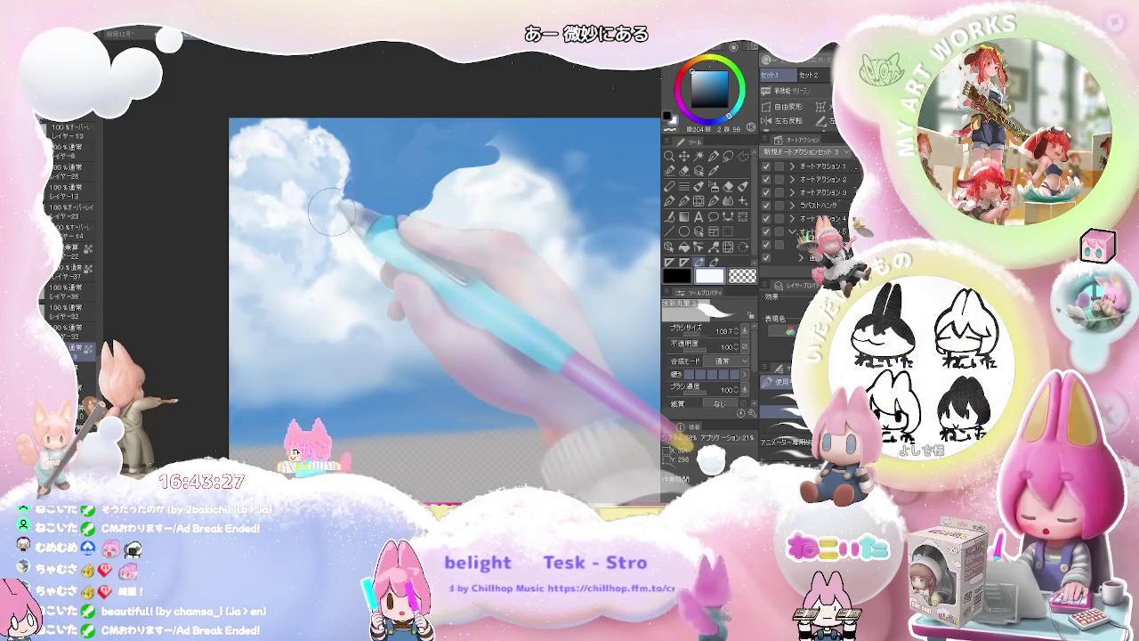
scroll(336, 201, down, 3)
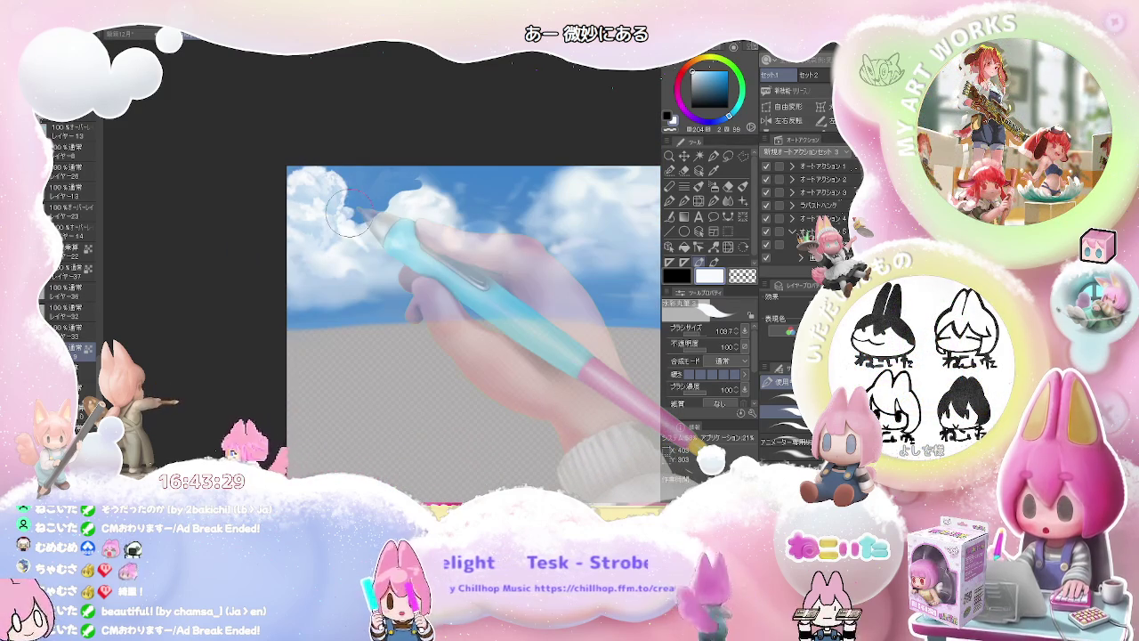
Rework and soften the left cloud's upper tops in near-white, brush between about 81 and 138
drag(350, 212, 340, 231)
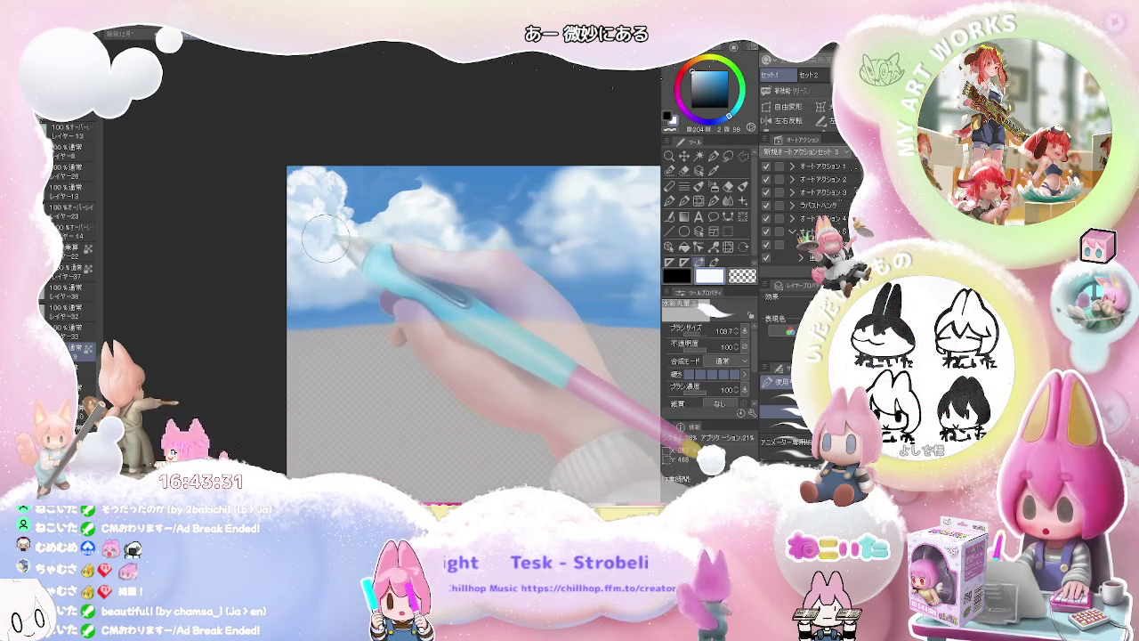
drag(344, 251, 329, 240)
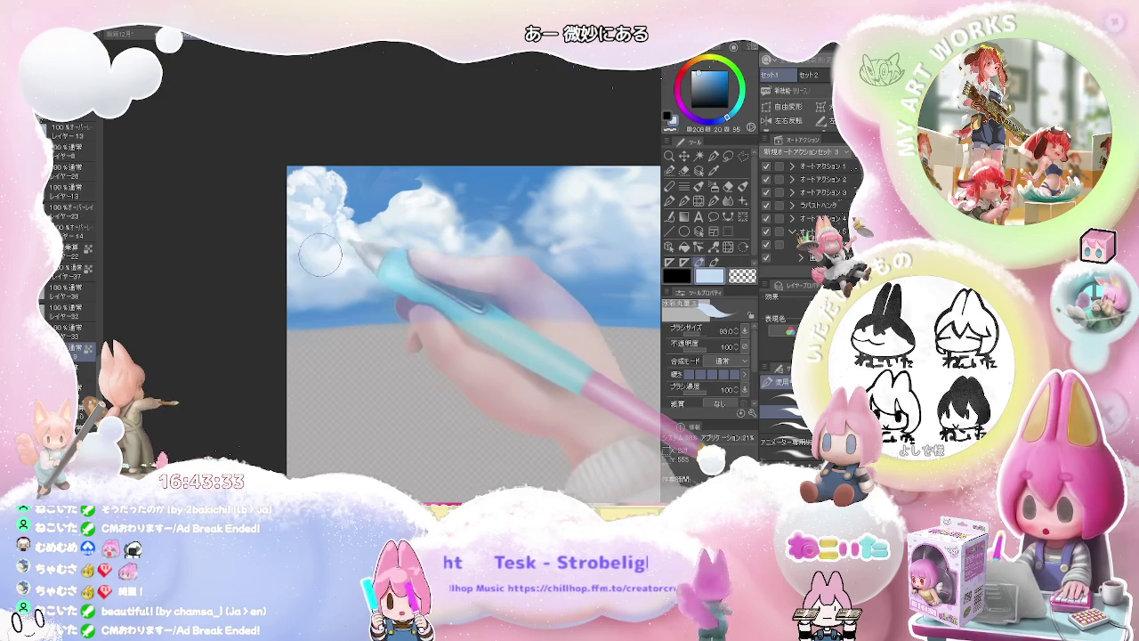
key(bracketright)
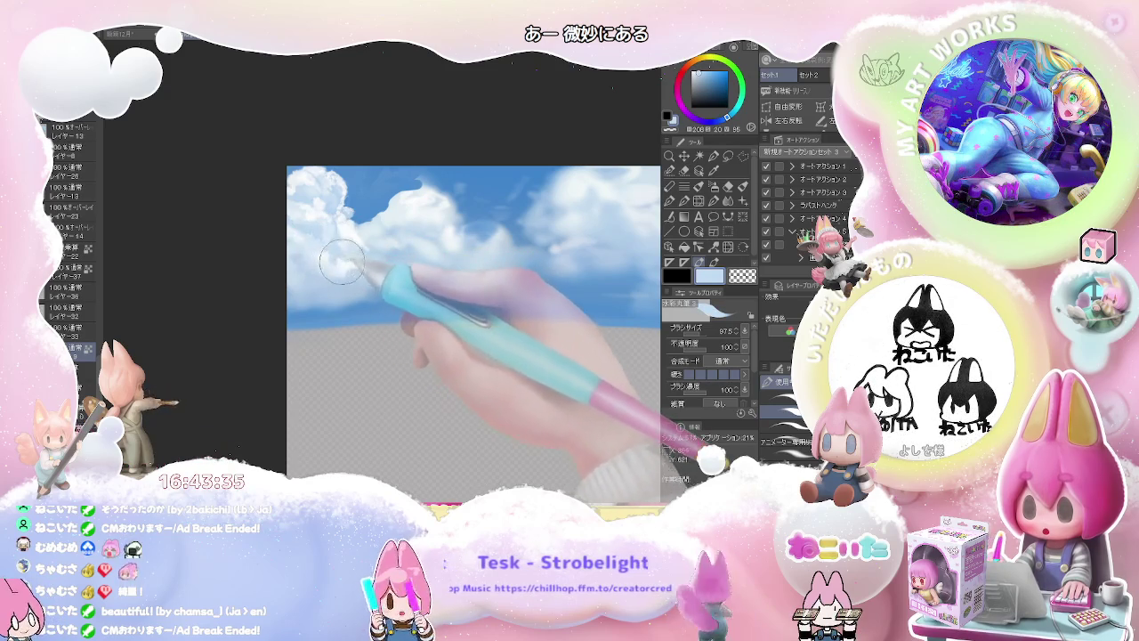
alt+click(350, 240)
key(bracketleft)
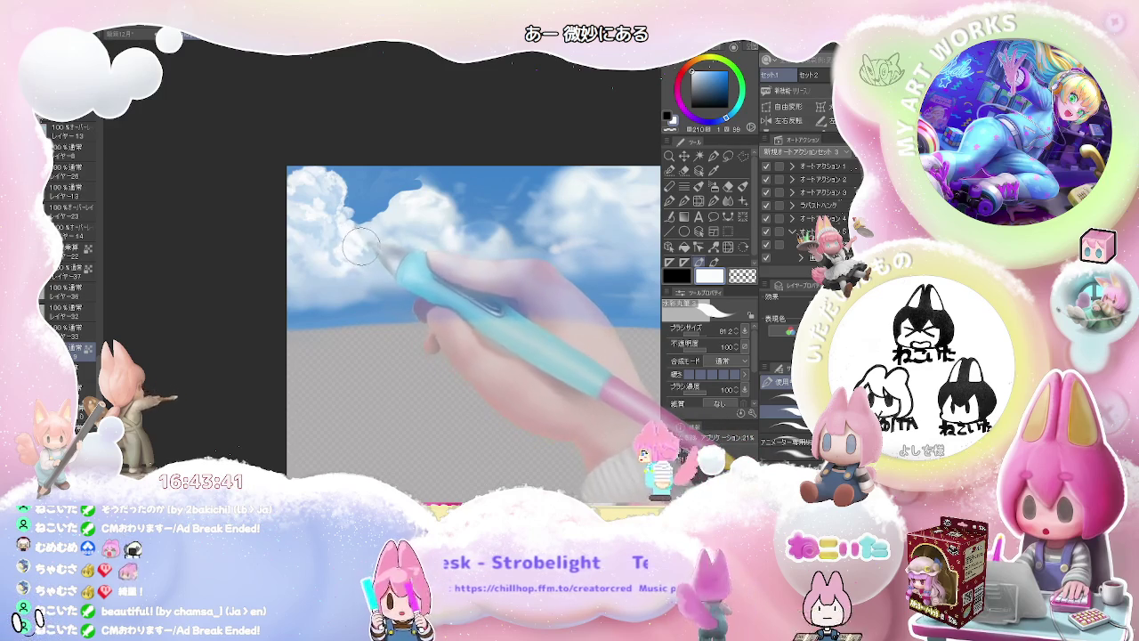
key(bracketright)
key(bracketright)
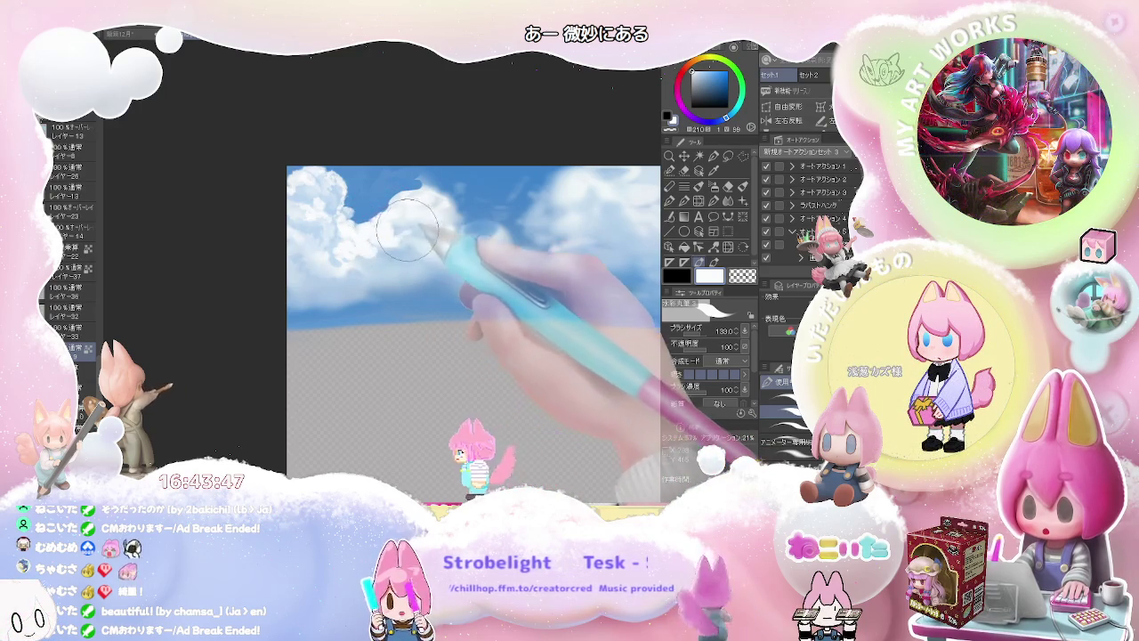
drag(410, 227, 336, 218)
key(bracketleft)
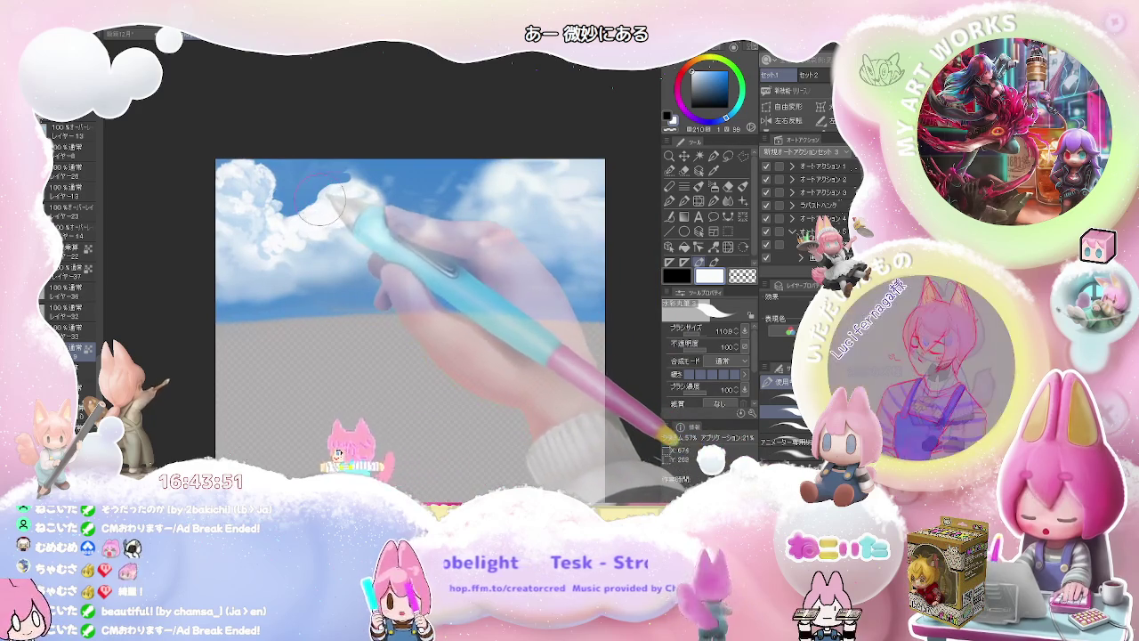
alt+click(310, 198)
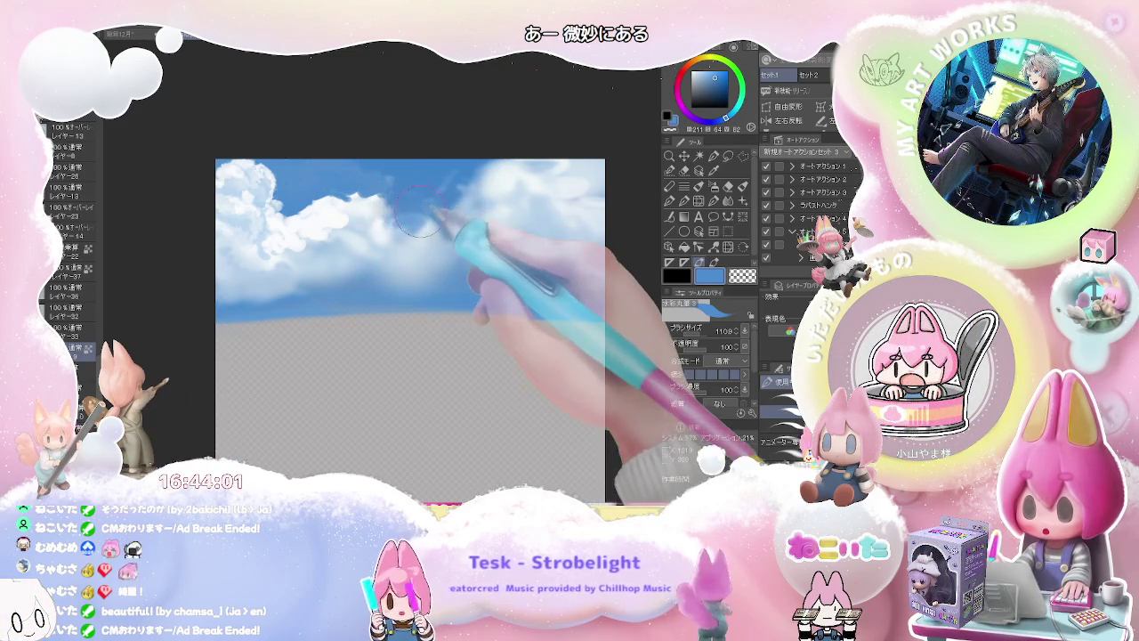
Paint sky blue around the middle cloud's edges, varying the brush from about 54 to 145, ending near 78
scroll(420, 214, down, 2)
scroll(420, 210, up, 2)
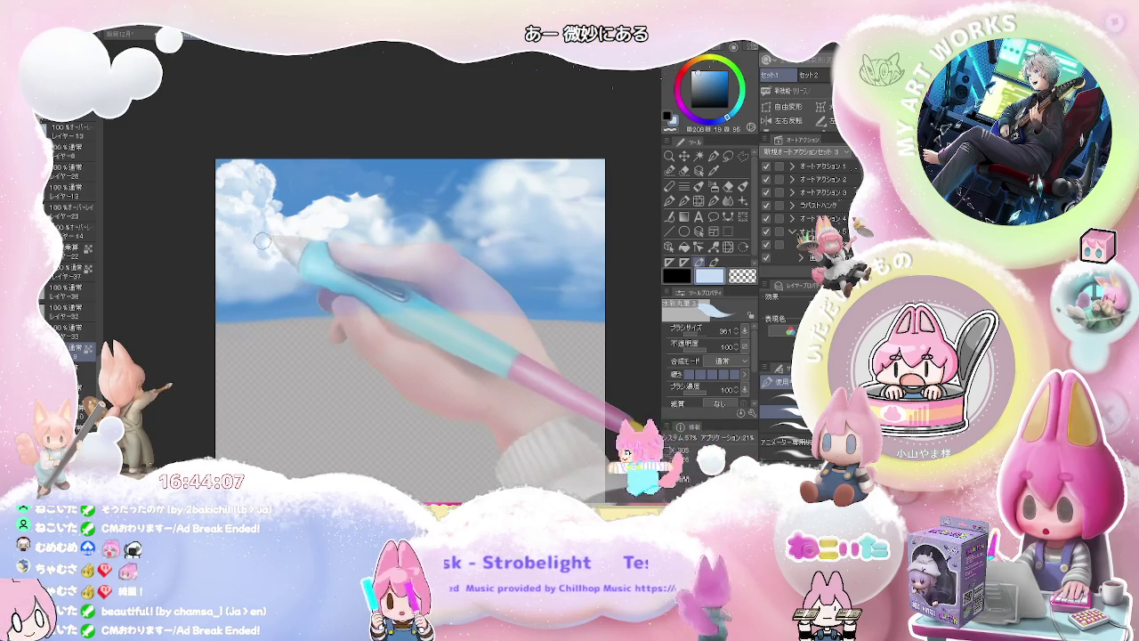
drag(267, 258, 247, 254)
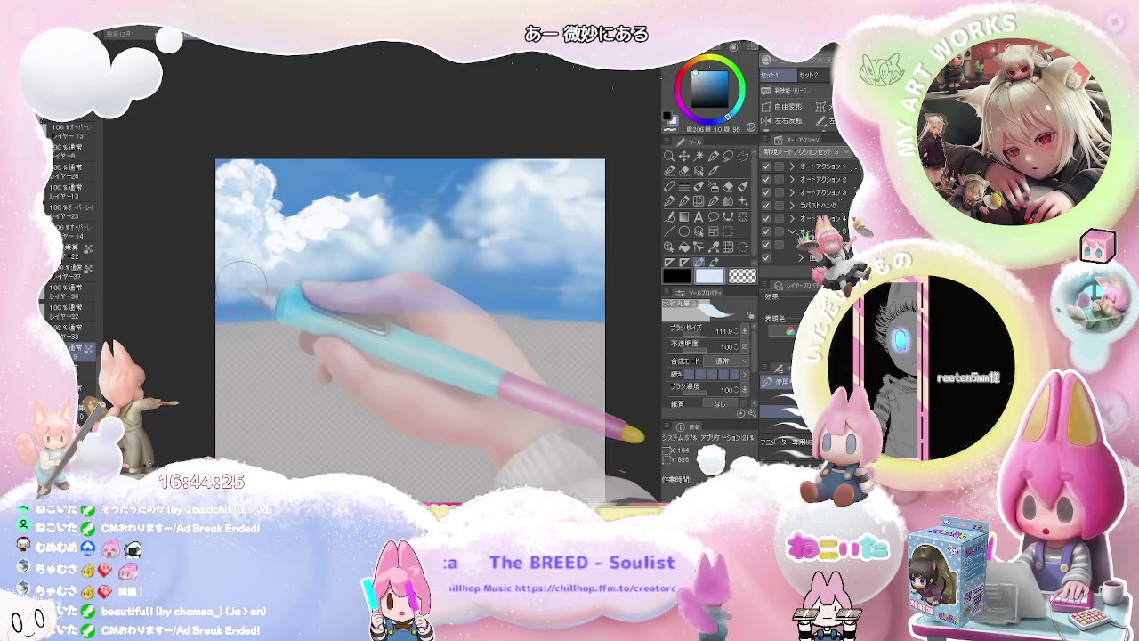
drag(239, 285, 266, 288)
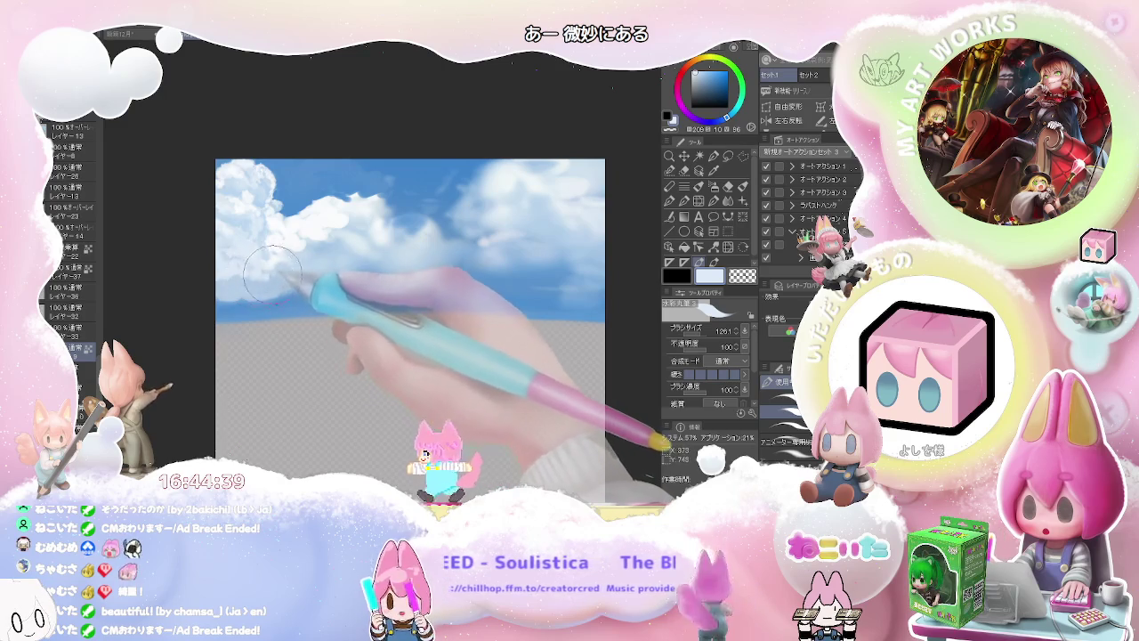
key(bracketleft)
key(bracketleft)
key(bracketleft)
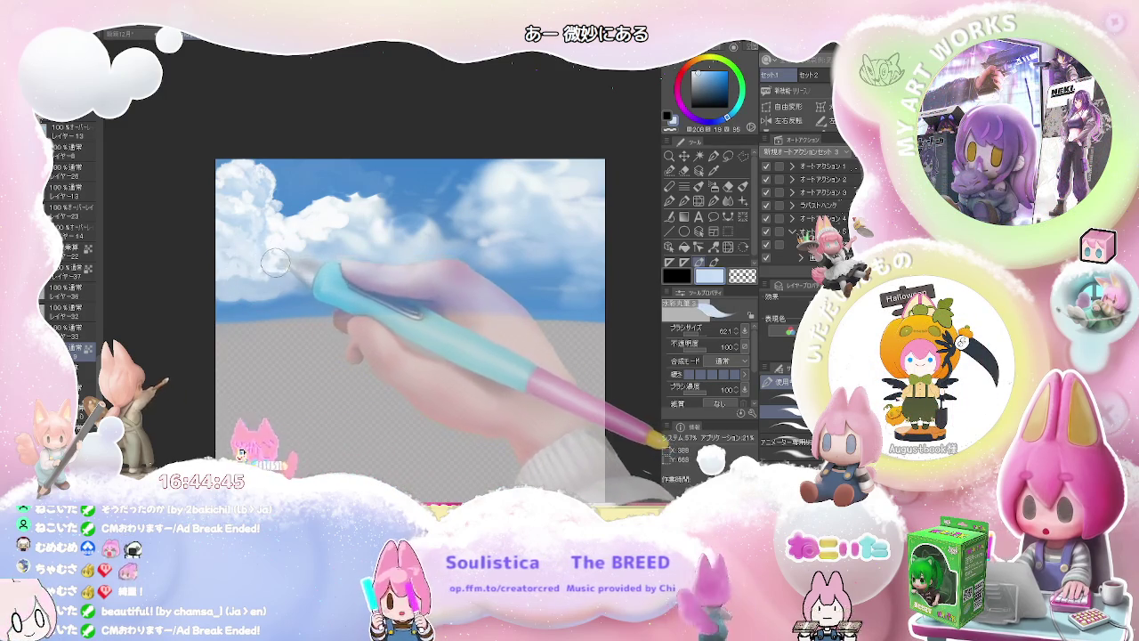
key(bracketright)
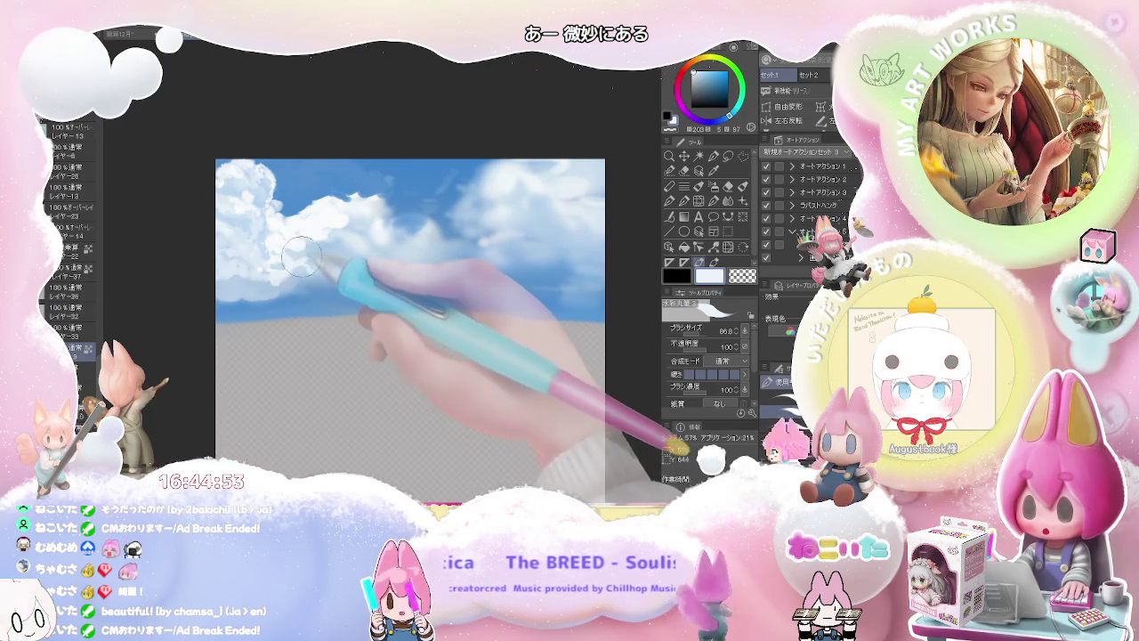
key(bracketright)
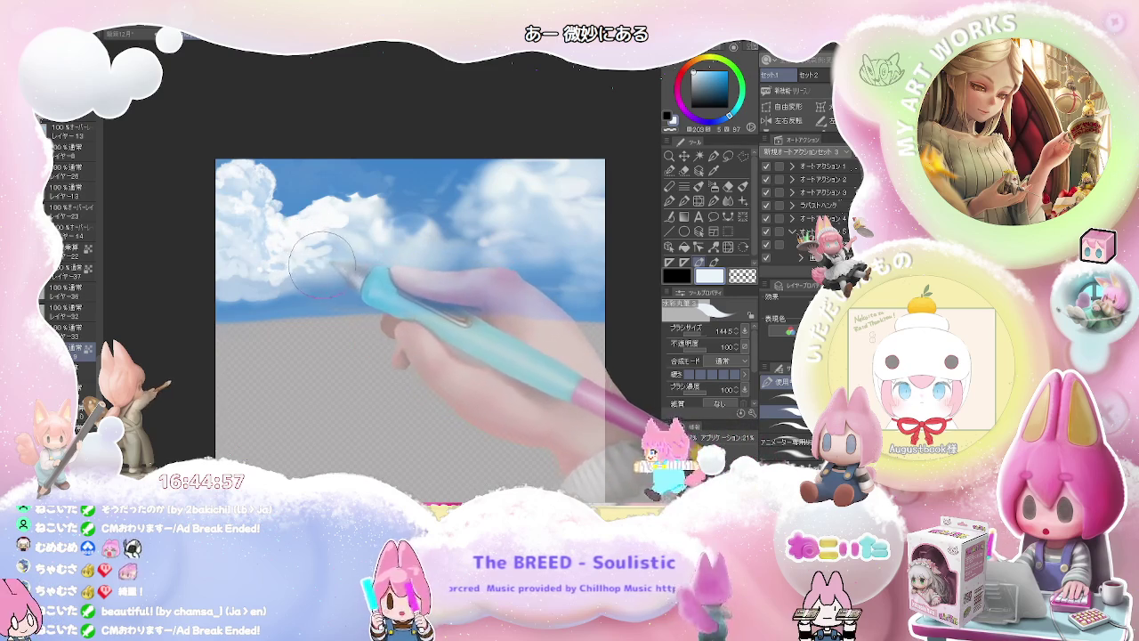
key(bracketleft)
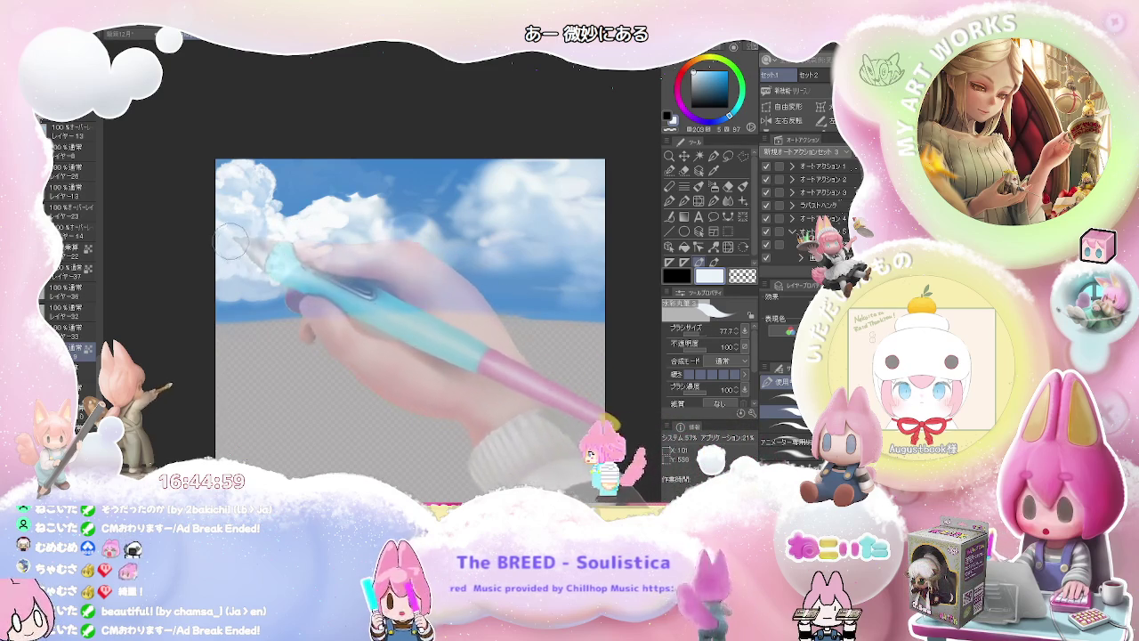
Repaint the middle of the cloud bank using several pale blue and near-white shades
mouse_move(218, 223)
mouse_down()
mouse_move(281, 218)
mouse_move(214, 224)
mouse_move(226, 239)
mouse_up()
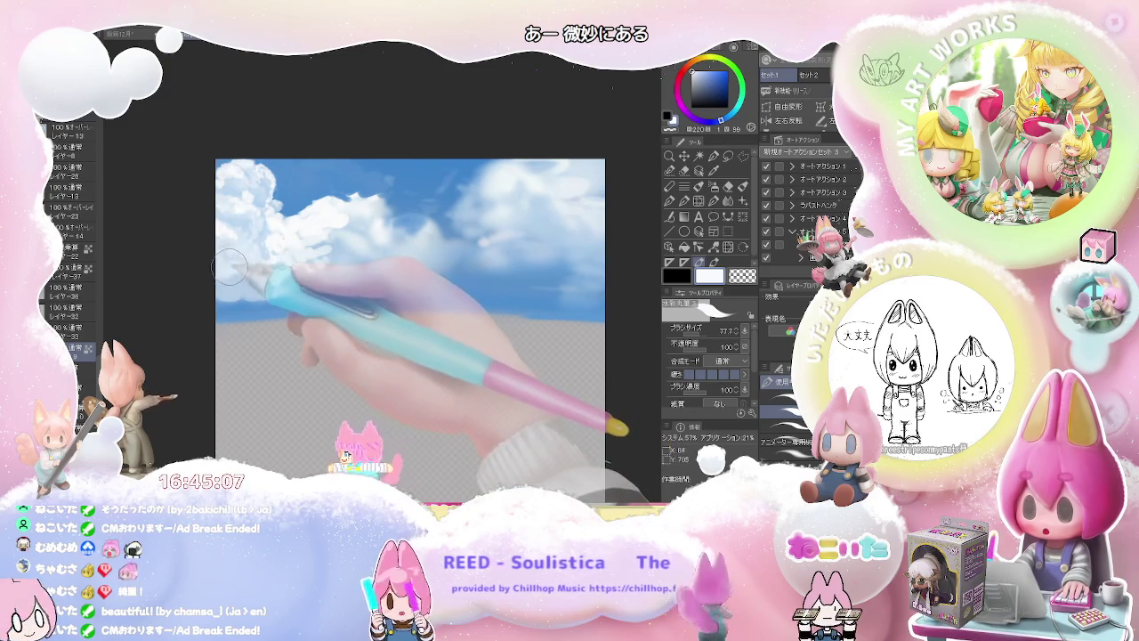
drag(229, 267, 220, 267)
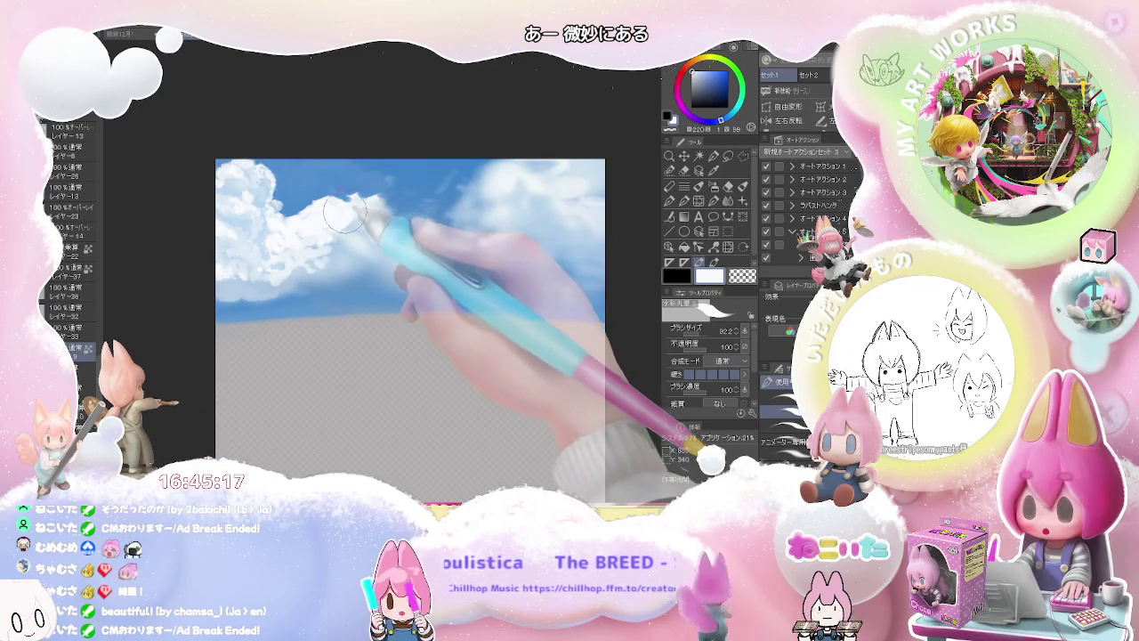
alt+click(337, 214)
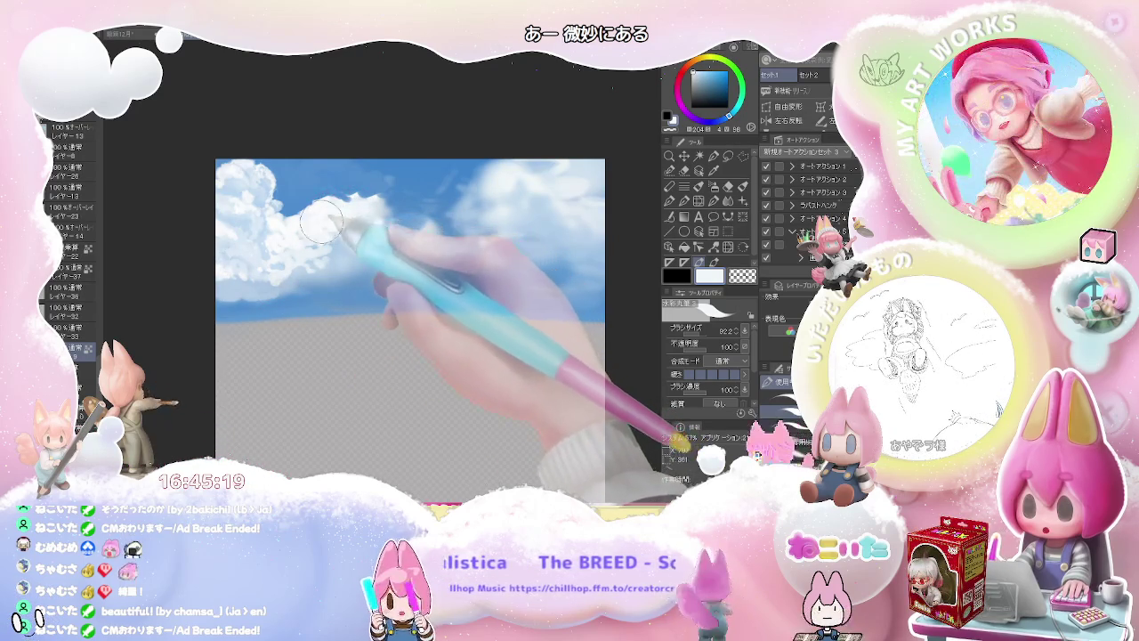
alt+click(329, 214)
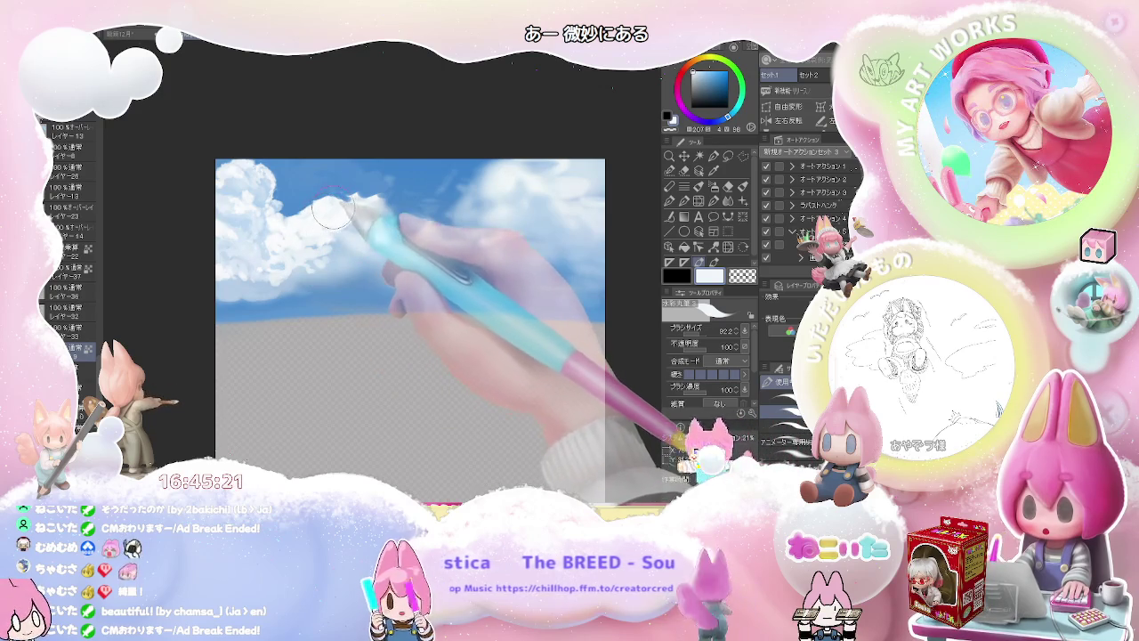
alt+click(322, 219)
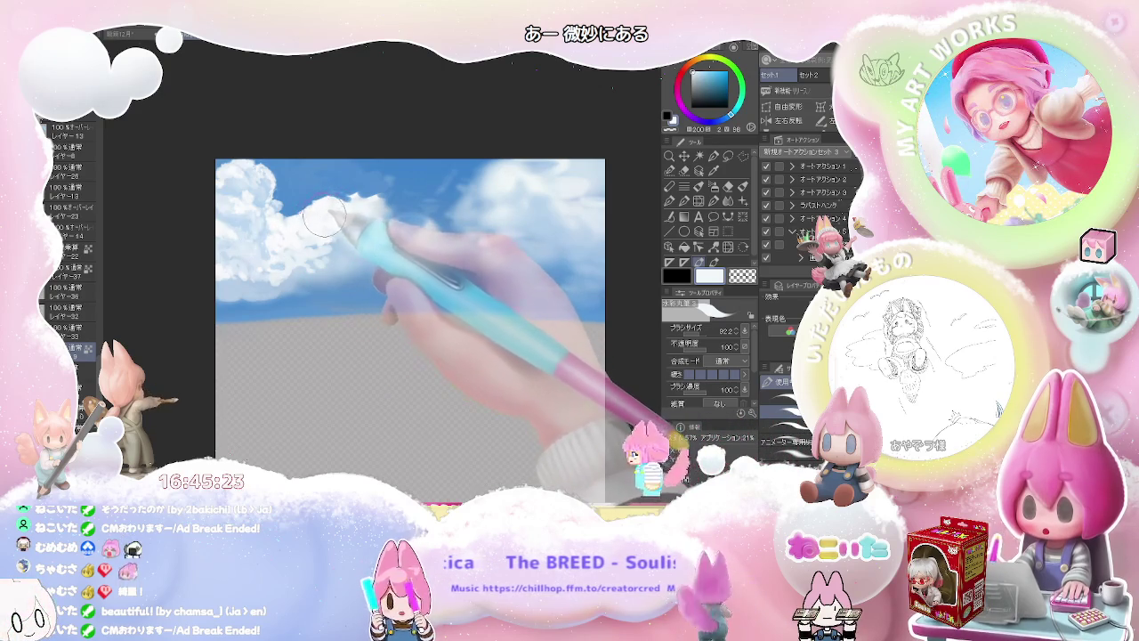
alt+click(329, 210)
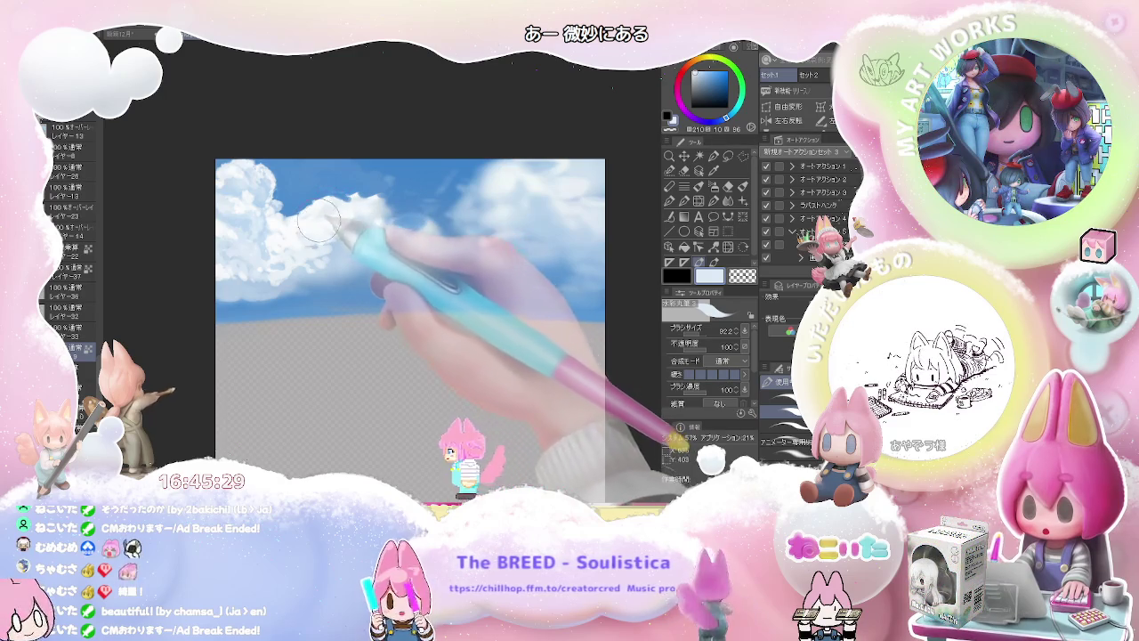
alt+click(331, 211)
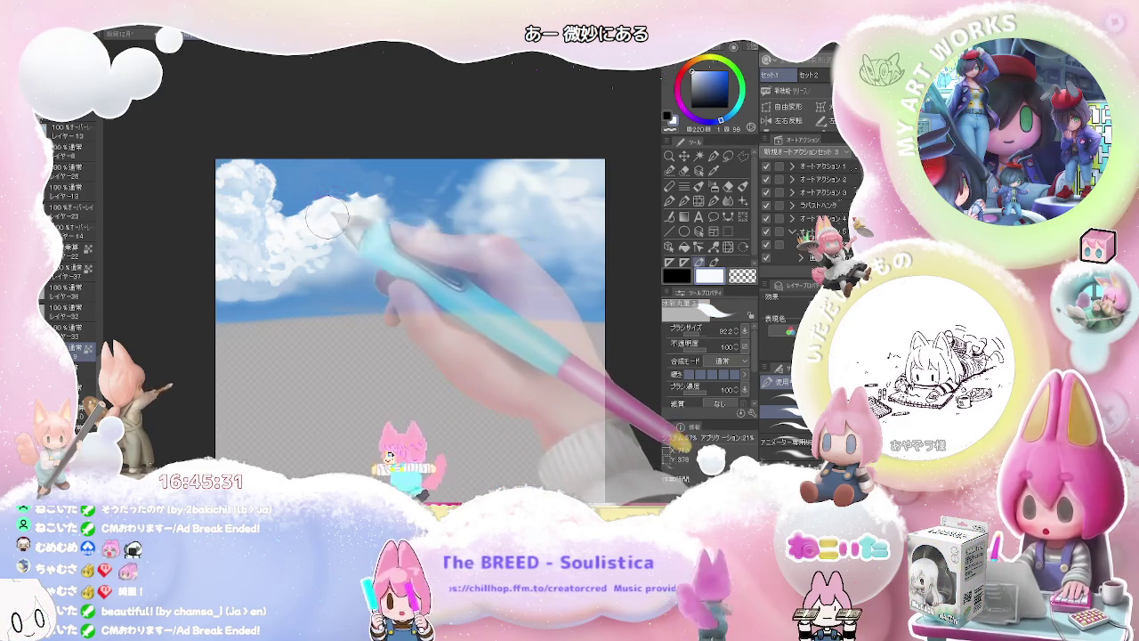
alt+click(319, 212)
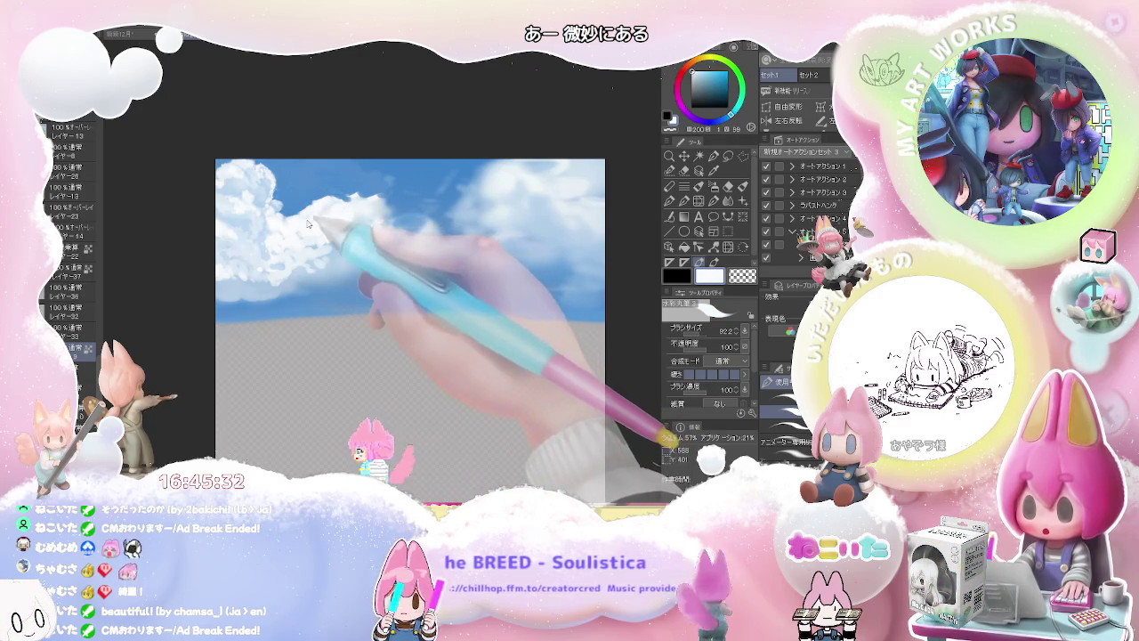
Shade the central cloud with sky blue and pale bluish-grey, softening its top edge at brush size about 49.4
alt+click(349, 198)
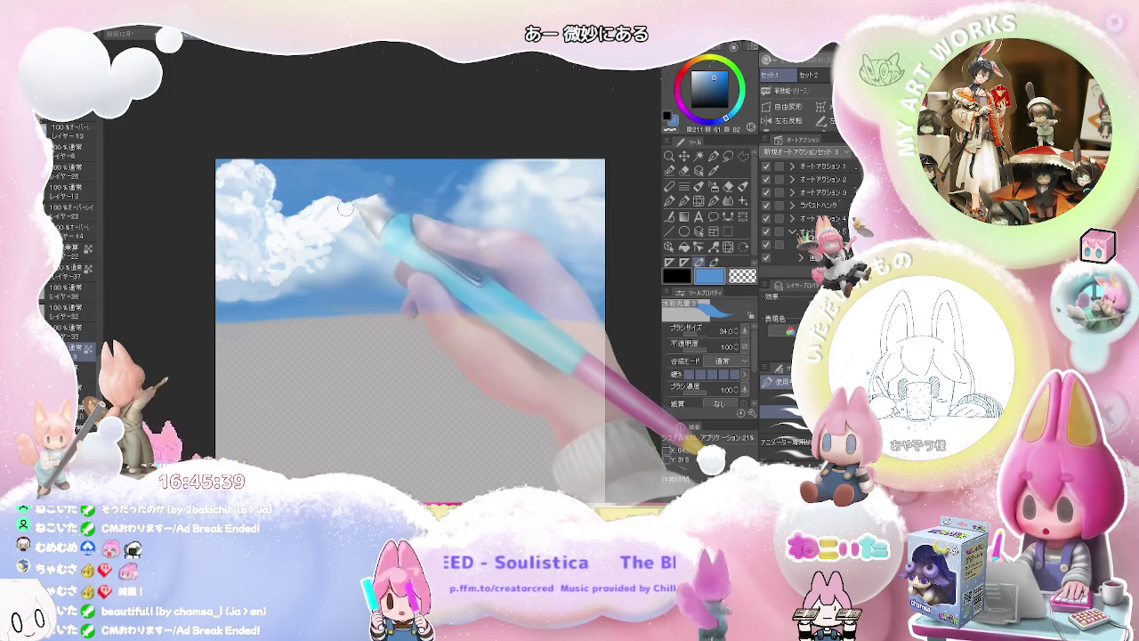
drag(339, 206, 347, 207)
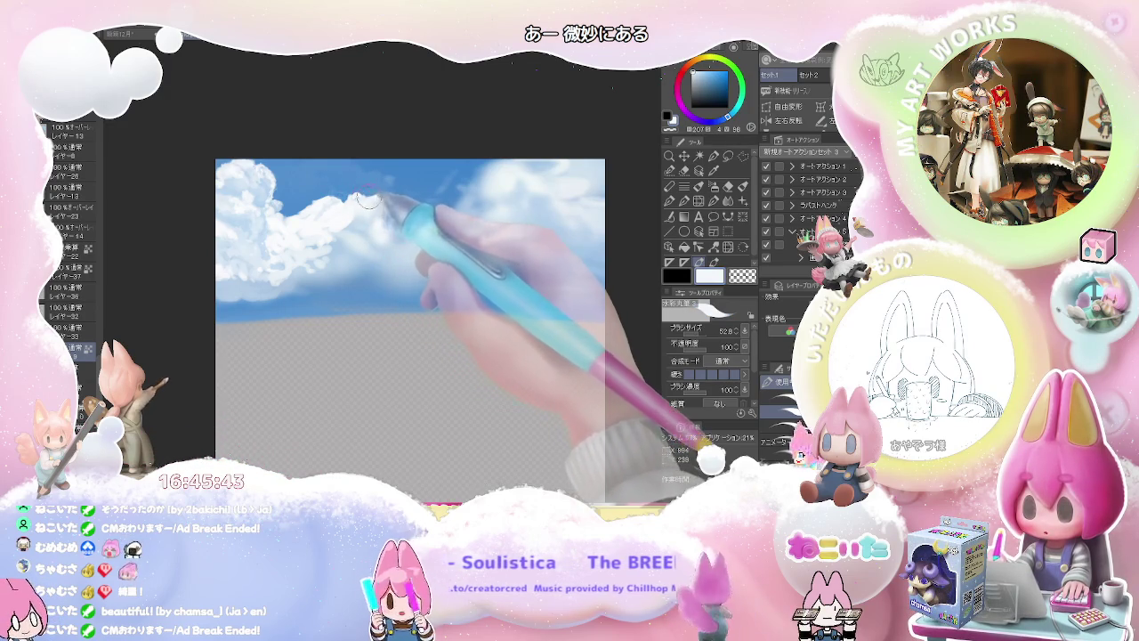
alt+click(334, 229)
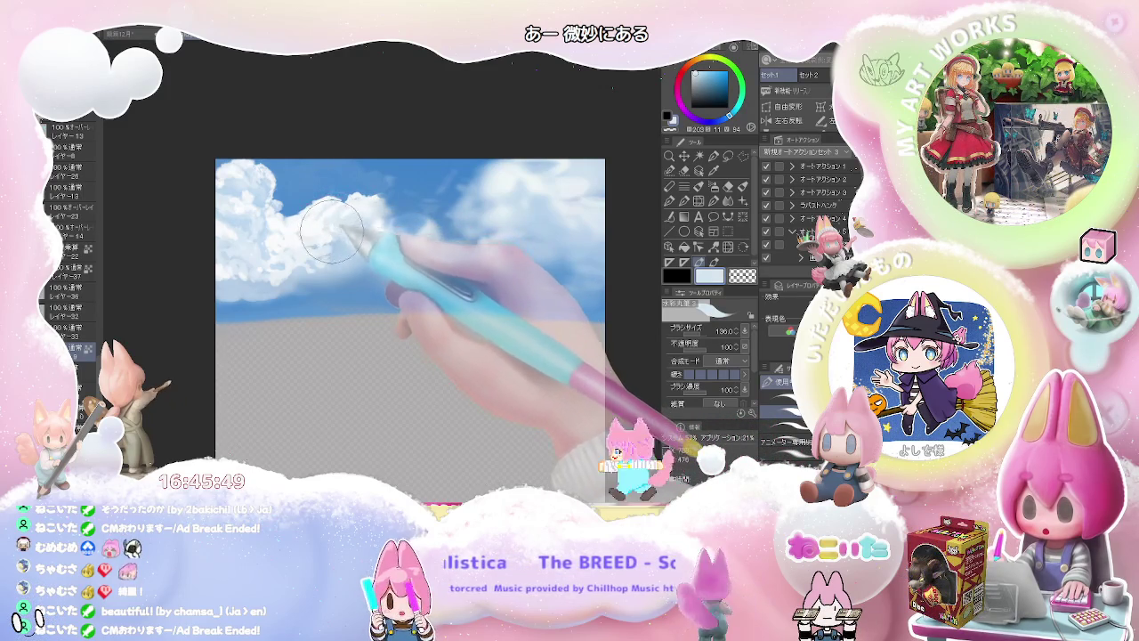
alt+click(334, 221)
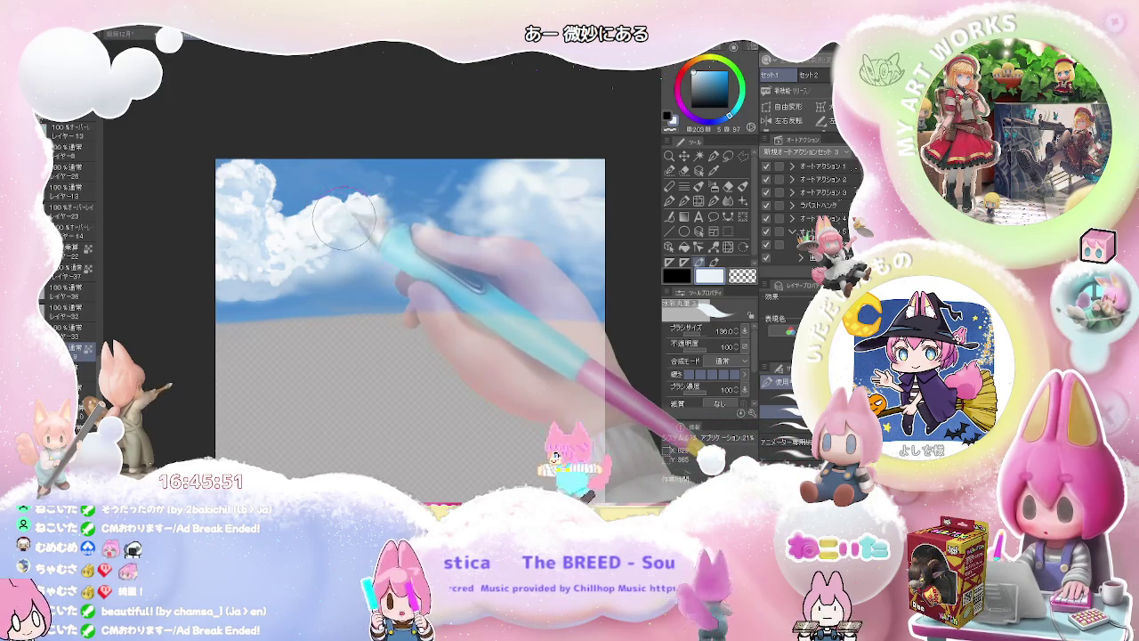
mouse_move(335, 220)
mouse_down()
mouse_move(305, 228)
mouse_move(329, 225)
mouse_up()
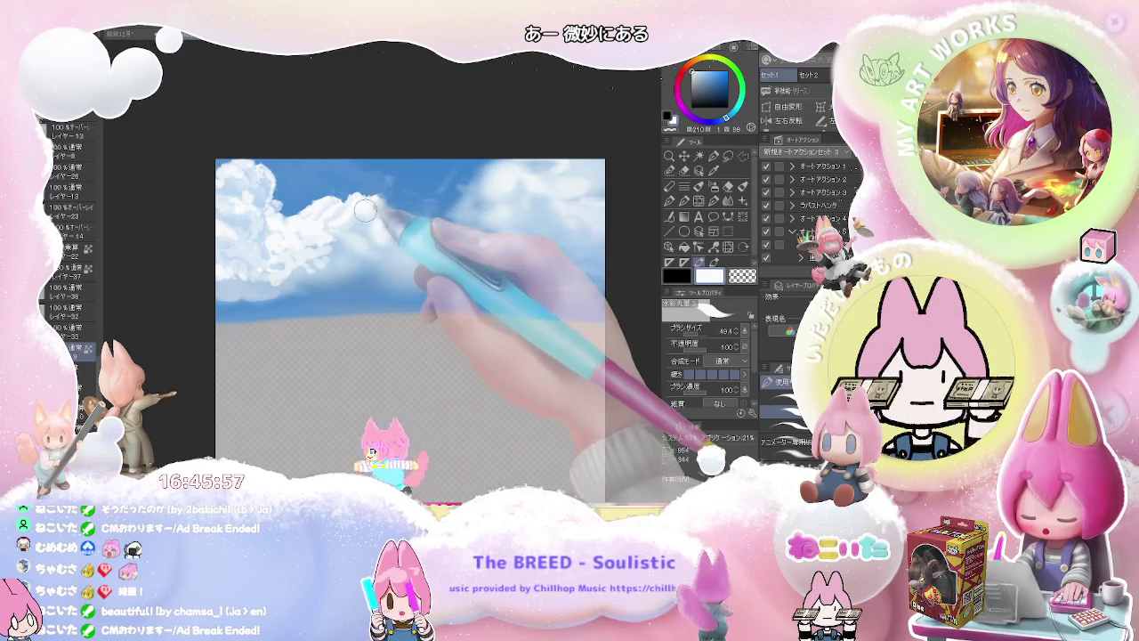
drag(357, 201, 342, 230)
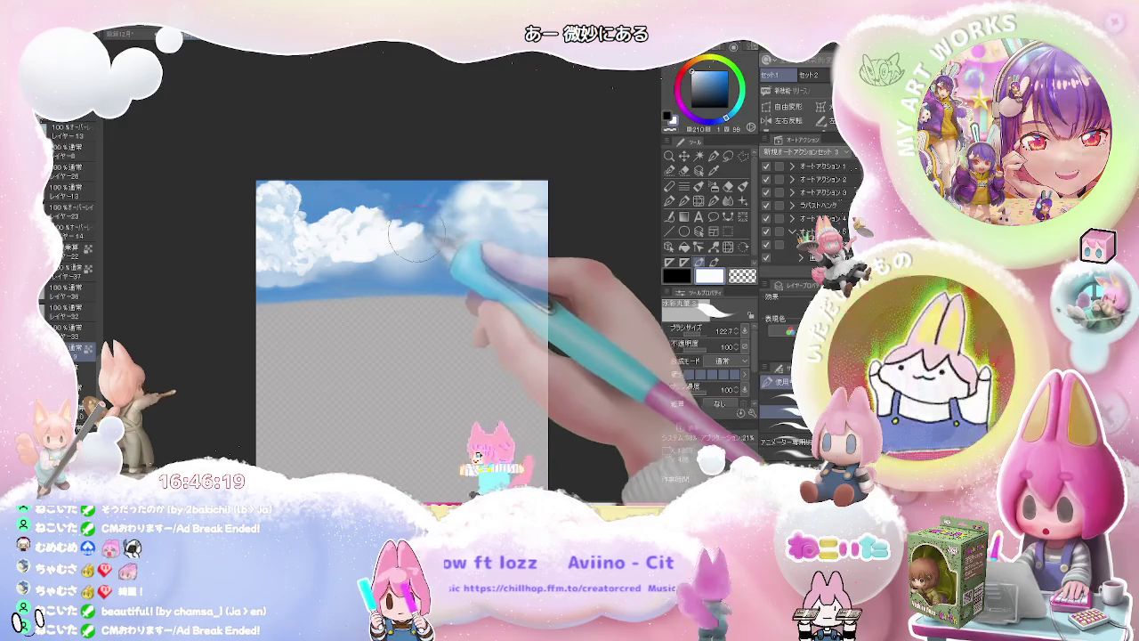
Paint soft white cloud shapes across the upper-right sky with a brush of about 122.7
mouse_move(418, 227)
mouse_down()
mouse_move(471, 187)
mouse_move(469, 218)
mouse_up()
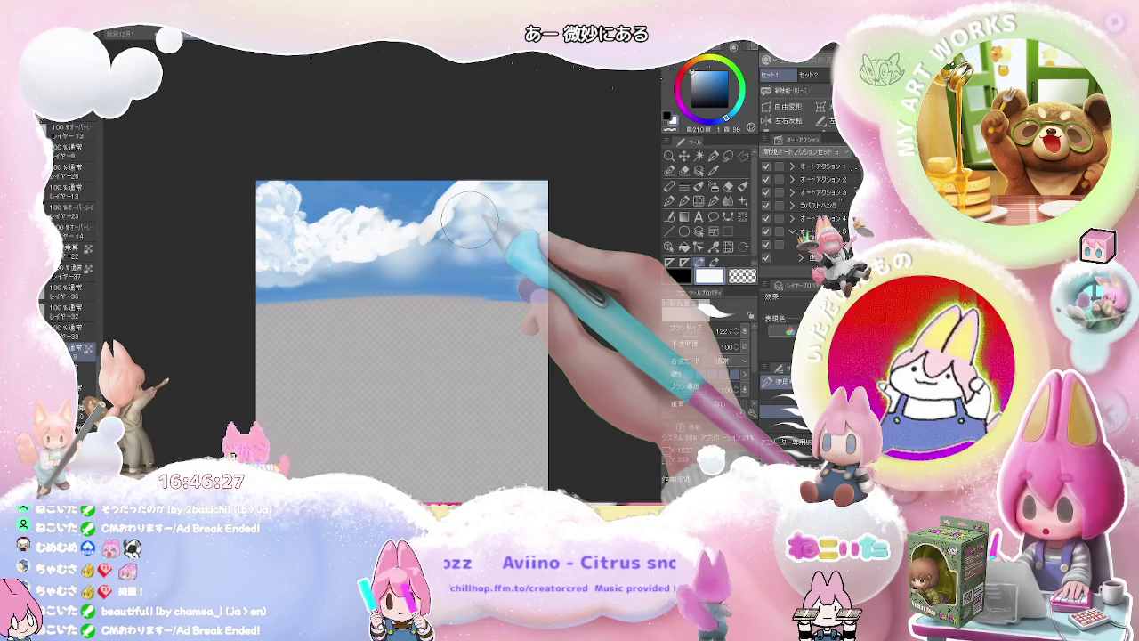
mouse_move(467, 200)
mouse_down()
mouse_move(387, 248)
mouse_move(418, 238)
mouse_up()
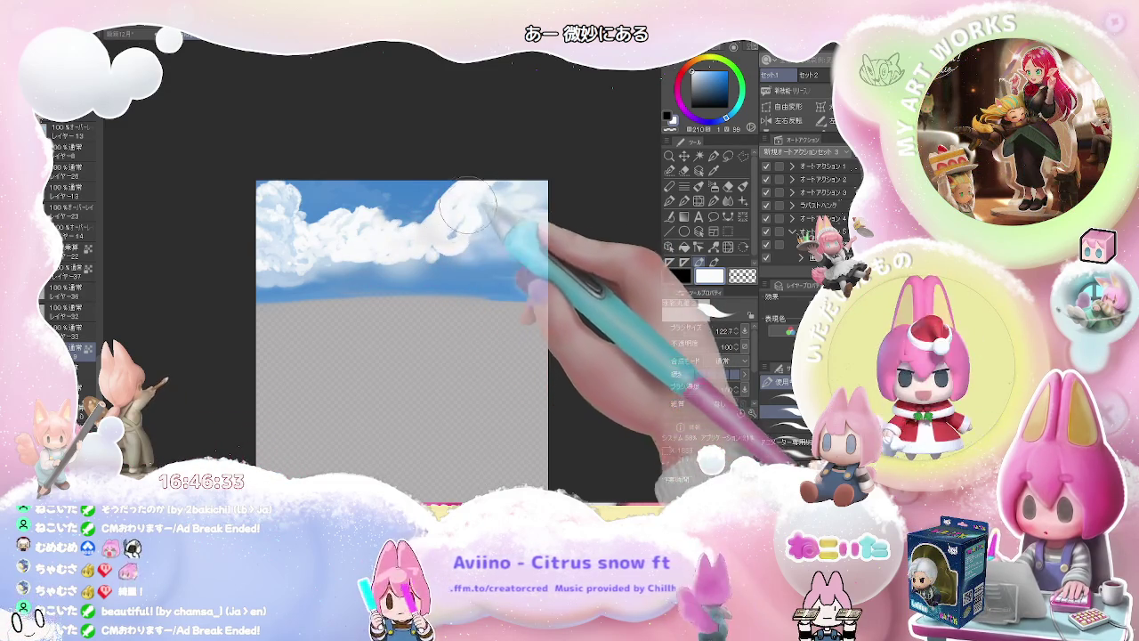
mouse_move(470, 209)
mouse_down()
mouse_move(442, 245)
mouse_move(328, 261)
mouse_move(426, 247)
mouse_move(485, 259)
mouse_move(464, 203)
mouse_move(494, 192)
mouse_move(465, 217)
mouse_move(487, 247)
mouse_move(507, 224)
mouse_move(534, 224)
mouse_move(507, 253)
mouse_move(447, 220)
mouse_move(445, 182)
mouse_move(471, 229)
mouse_move(495, 241)
mouse_move(461, 236)
mouse_up()
alt+click(454, 214)
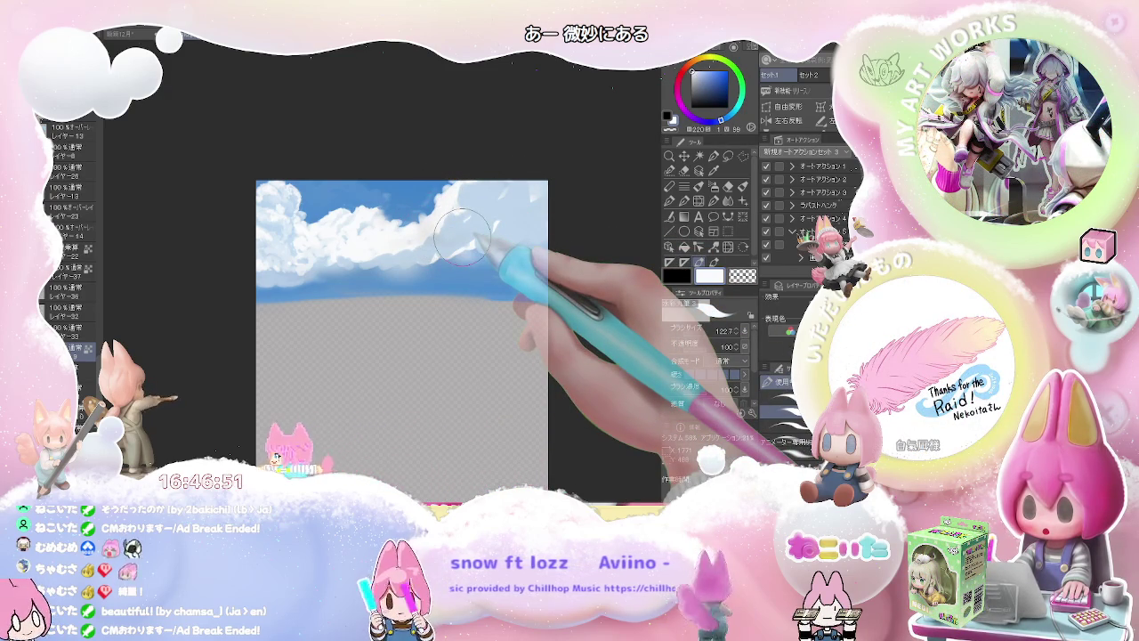
scroll(462, 236, down, 3)
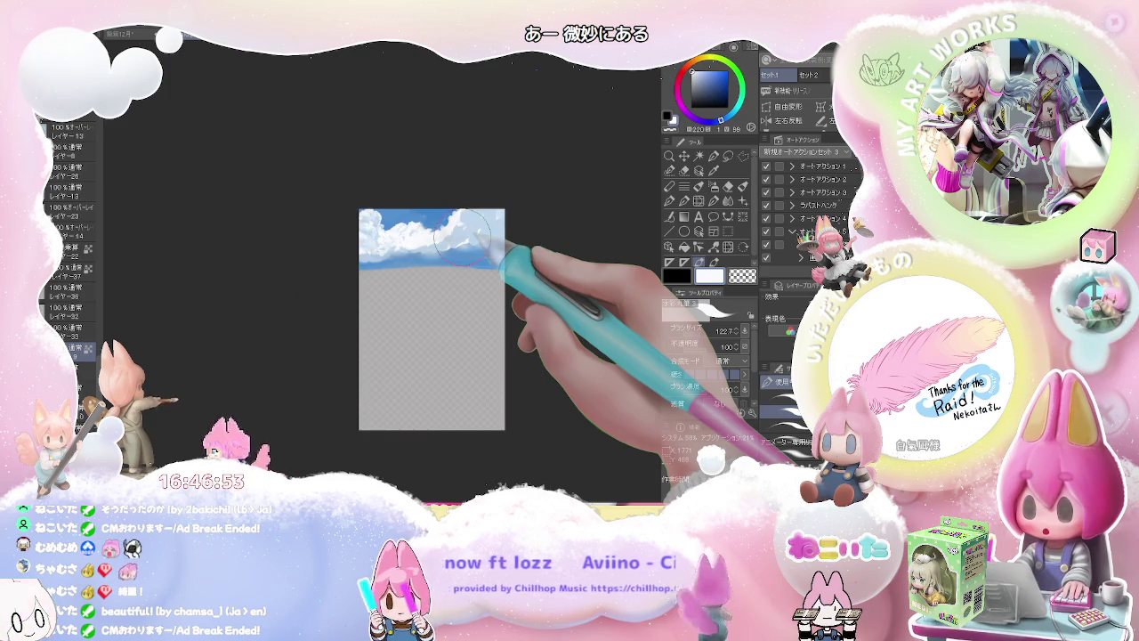
Sample white and light blue cloud colours and brighten the upper-right cloud edges
scroll(462, 236, up, 3)
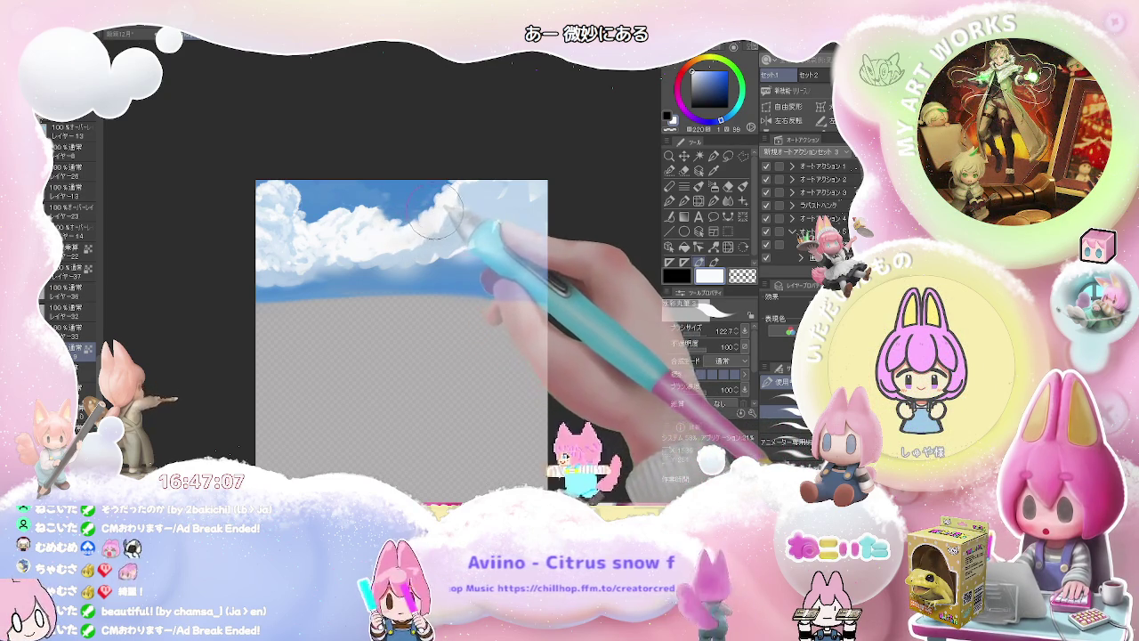
drag(438, 203, 424, 238)
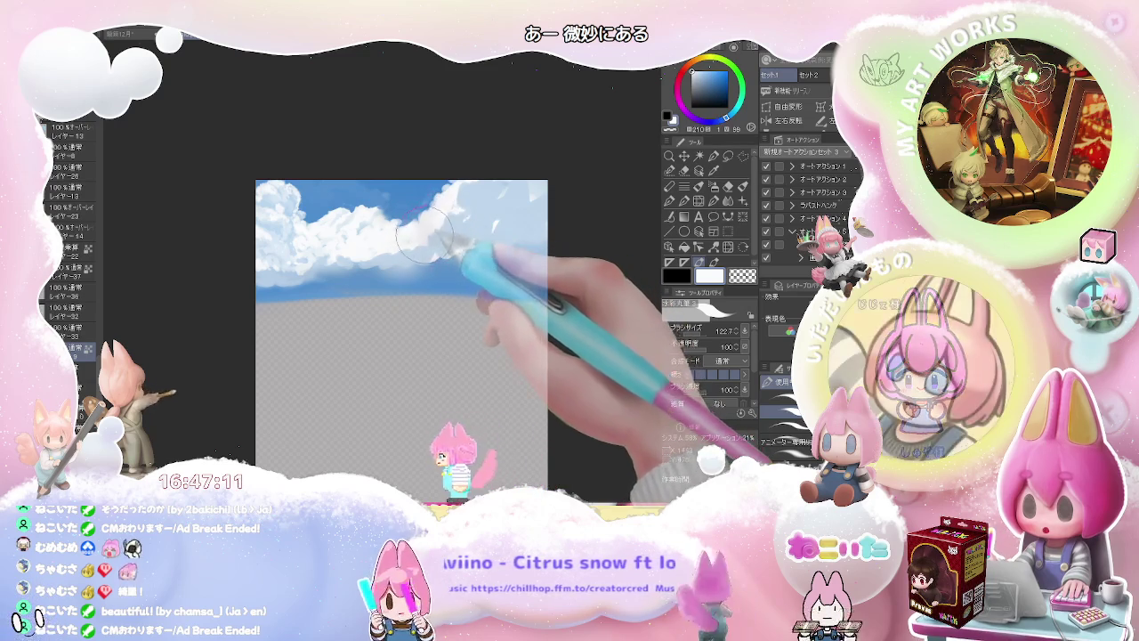
alt+click(431, 233)
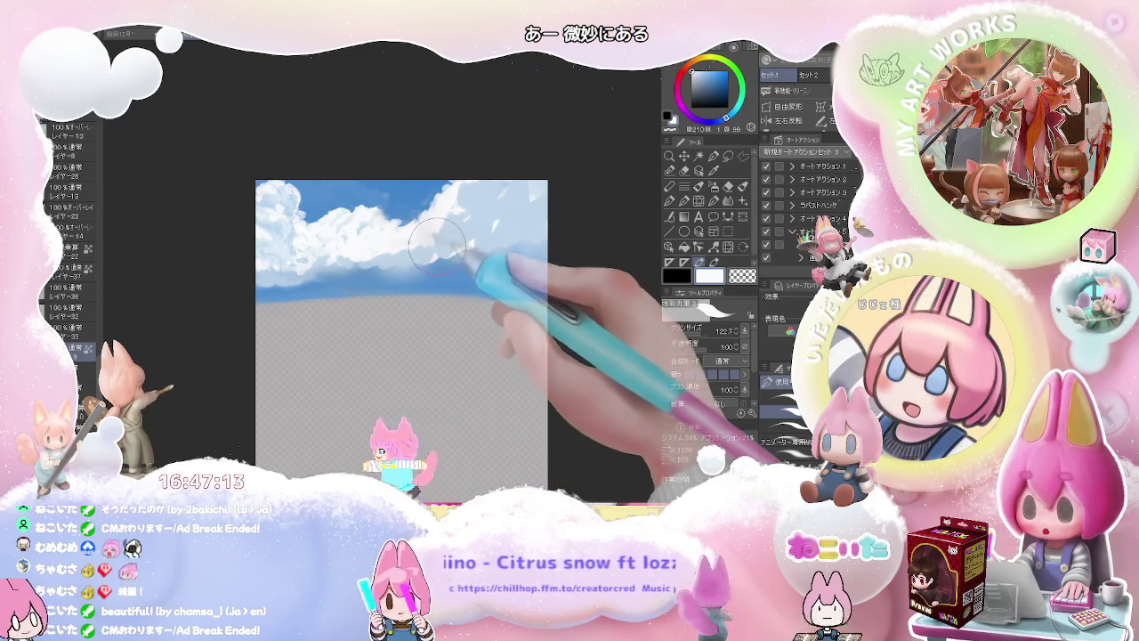
drag(436, 234, 450, 219)
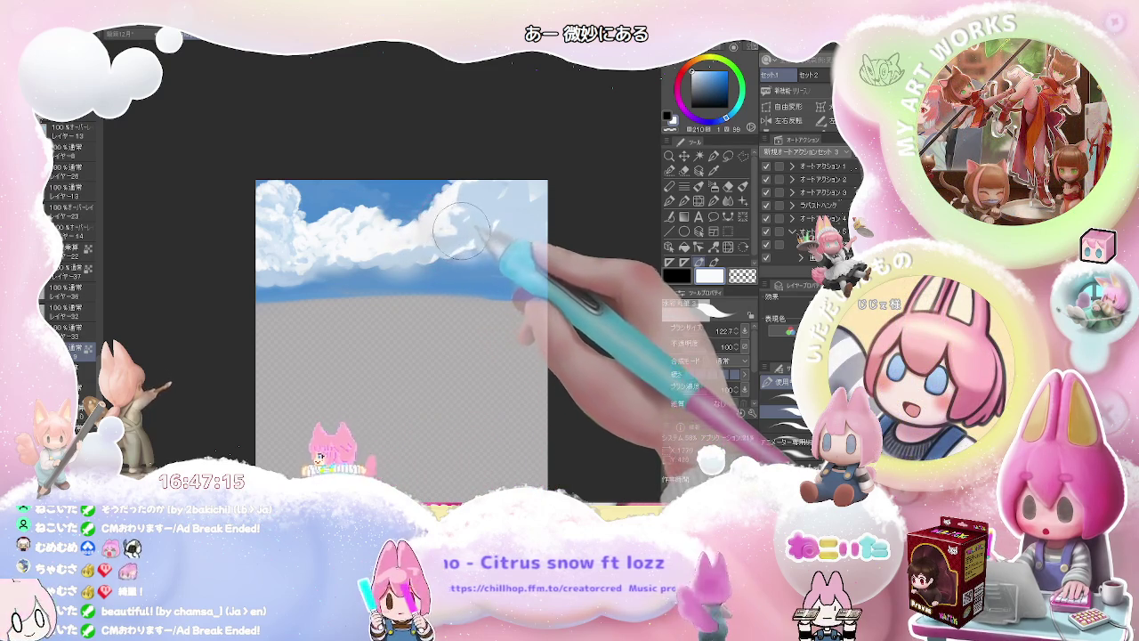
alt+click(433, 210)
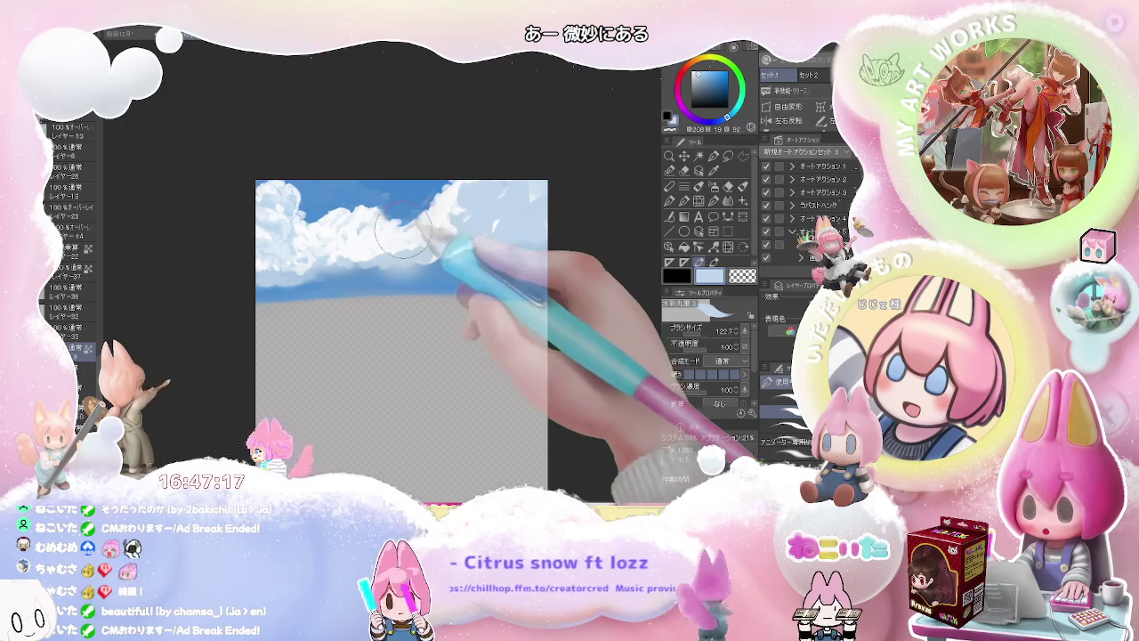
drag(409, 238, 425, 226)
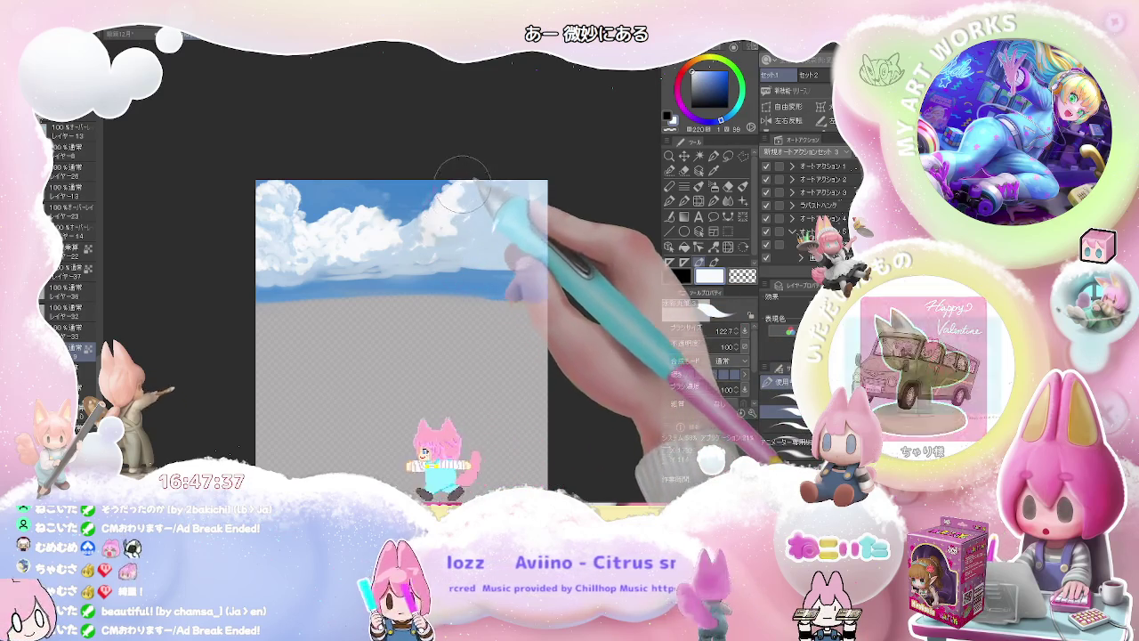
alt+click(463, 218)
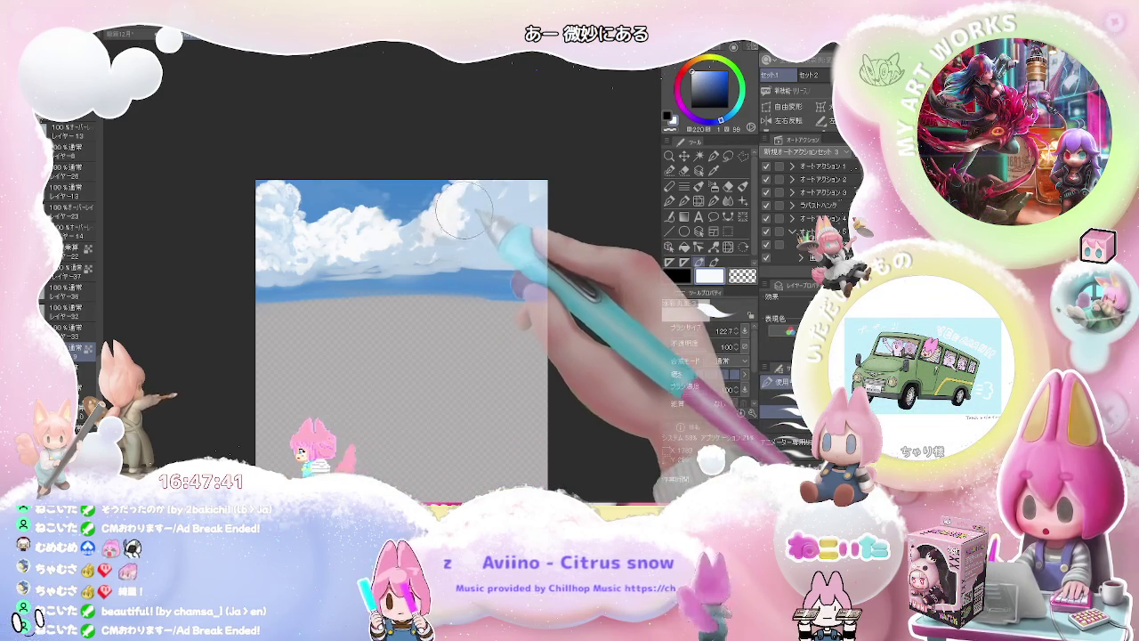
mouse_move(482, 203)
mouse_down()
mouse_move(511, 201)
mouse_move(472, 227)
mouse_up()
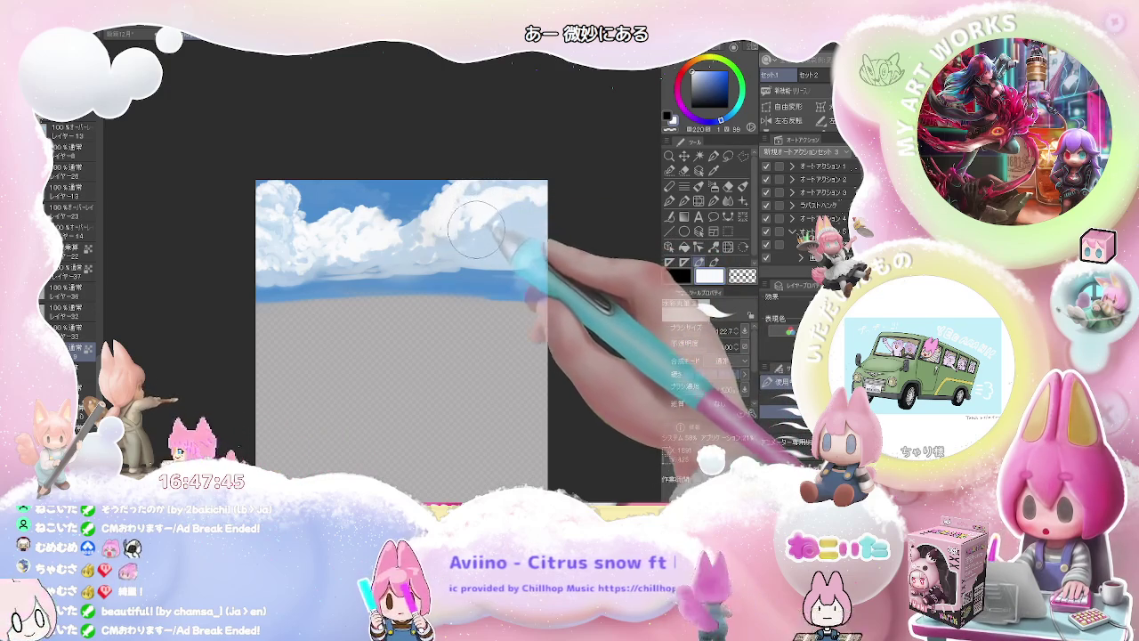
mouse_move(473, 226)
mouse_down()
mouse_move(525, 207)
mouse_move(472, 201)
mouse_up()
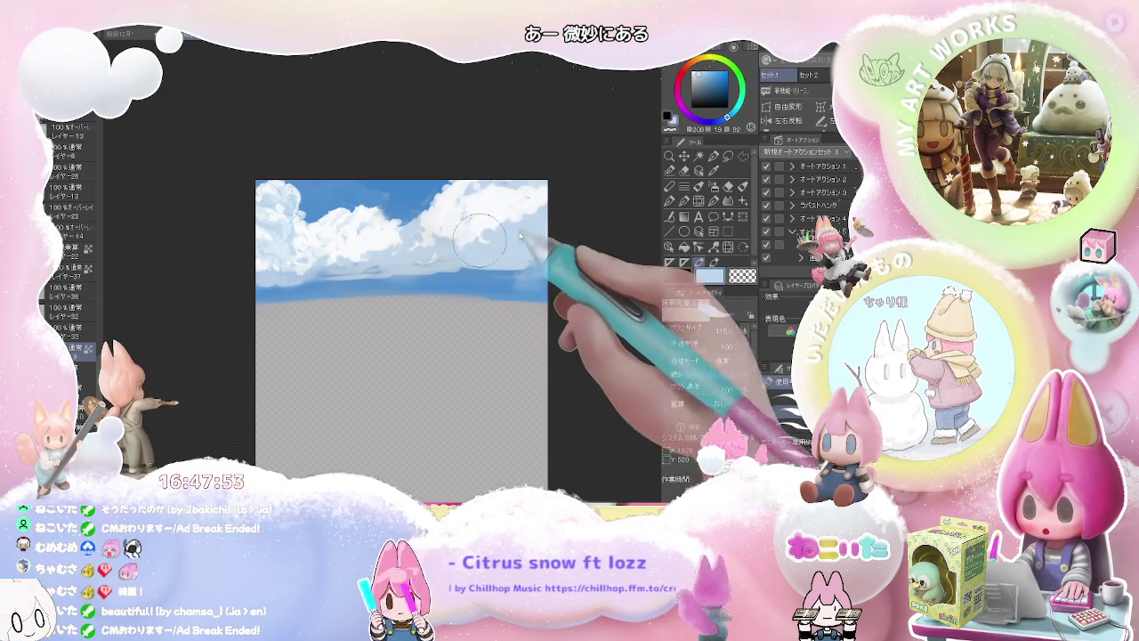
Fill out the upper-right cloud masses with near-white, blending broadly at brush size about 382
drag(478, 233, 501, 211)
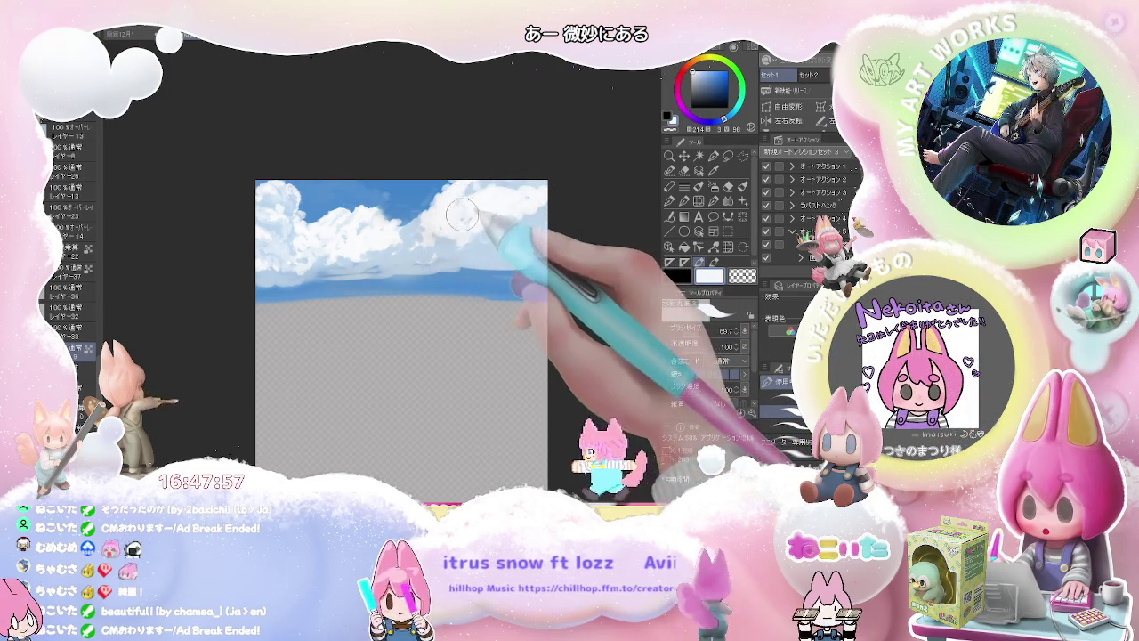
mouse_move(495, 222)
mouse_down()
mouse_move(461, 251)
mouse_move(413, 233)
mouse_up()
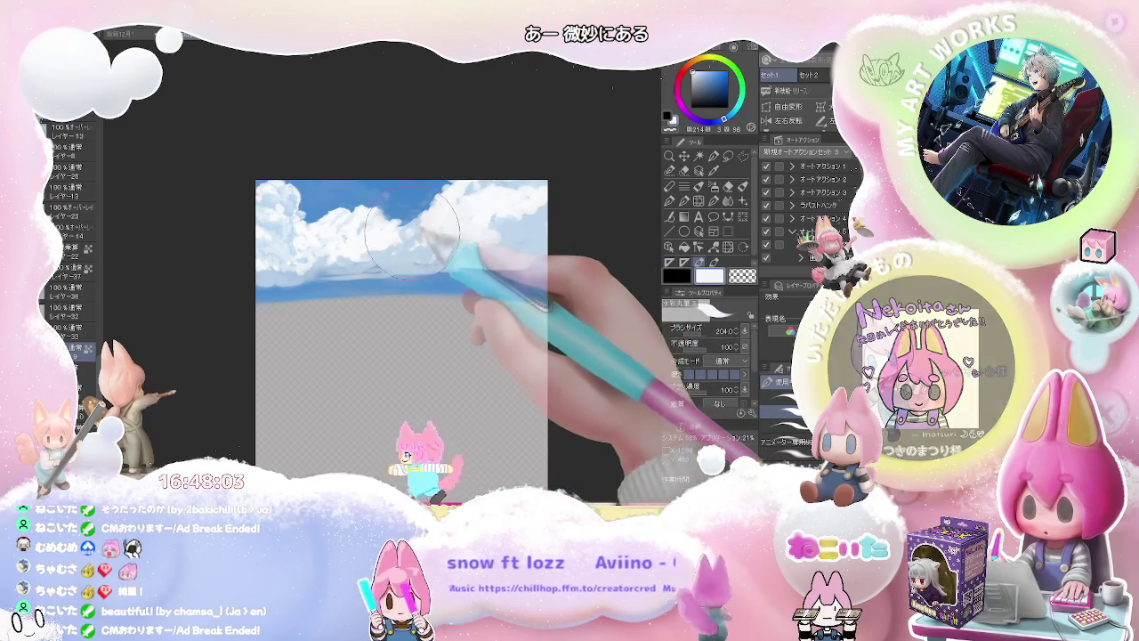
drag(412, 233, 415, 220)
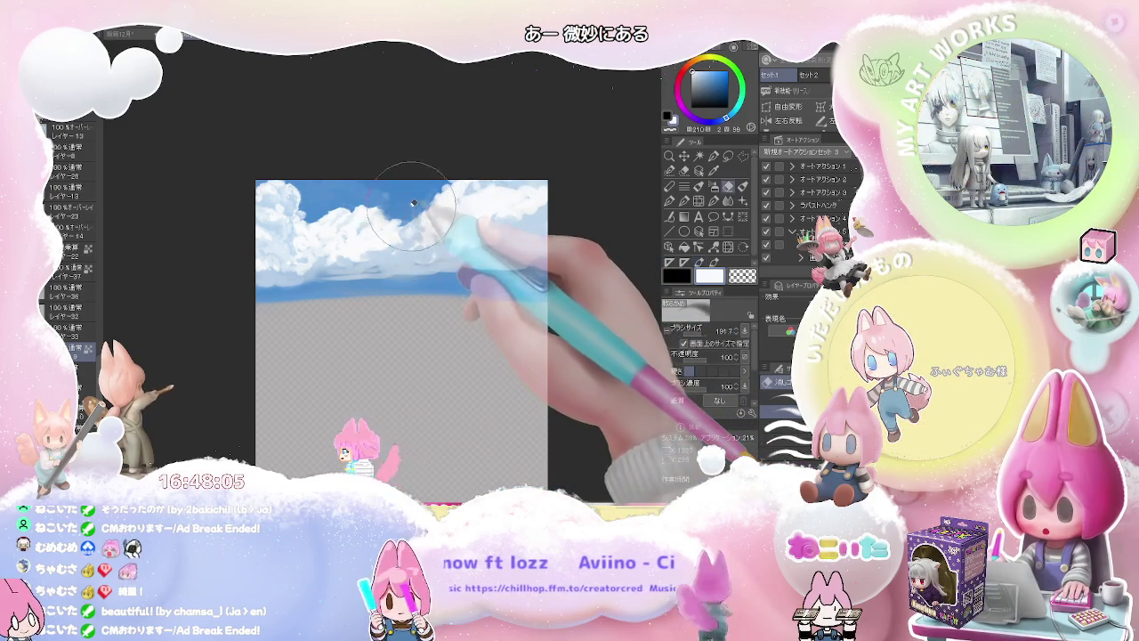
alt+click(428, 212)
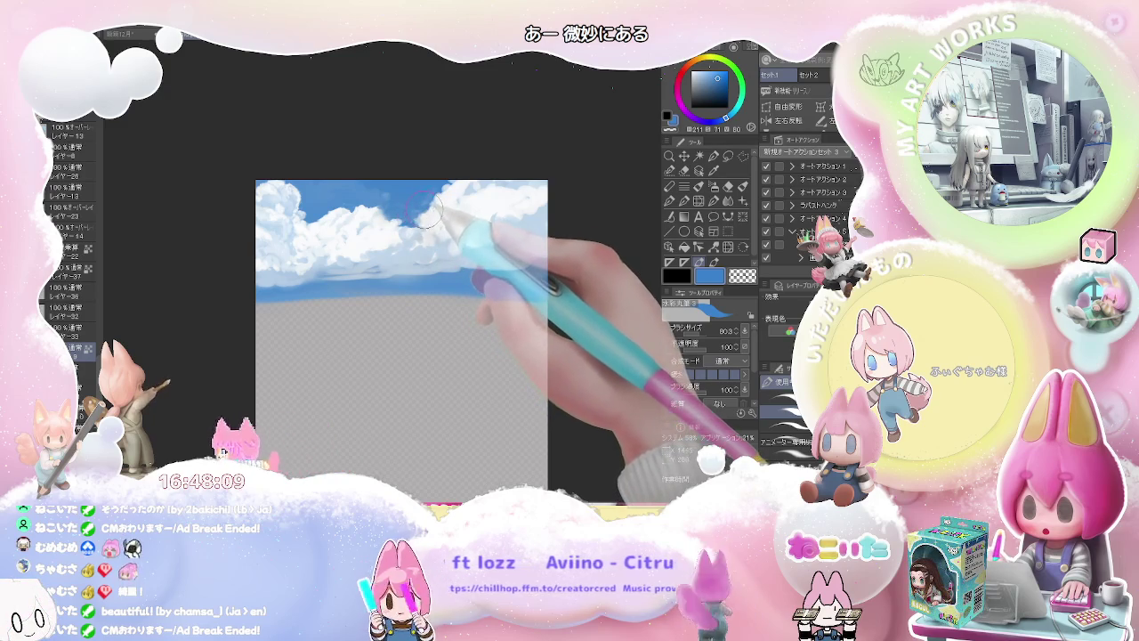
ctrl+alt+drag(442, 206, 382, 228)
alt+click(498, 226)
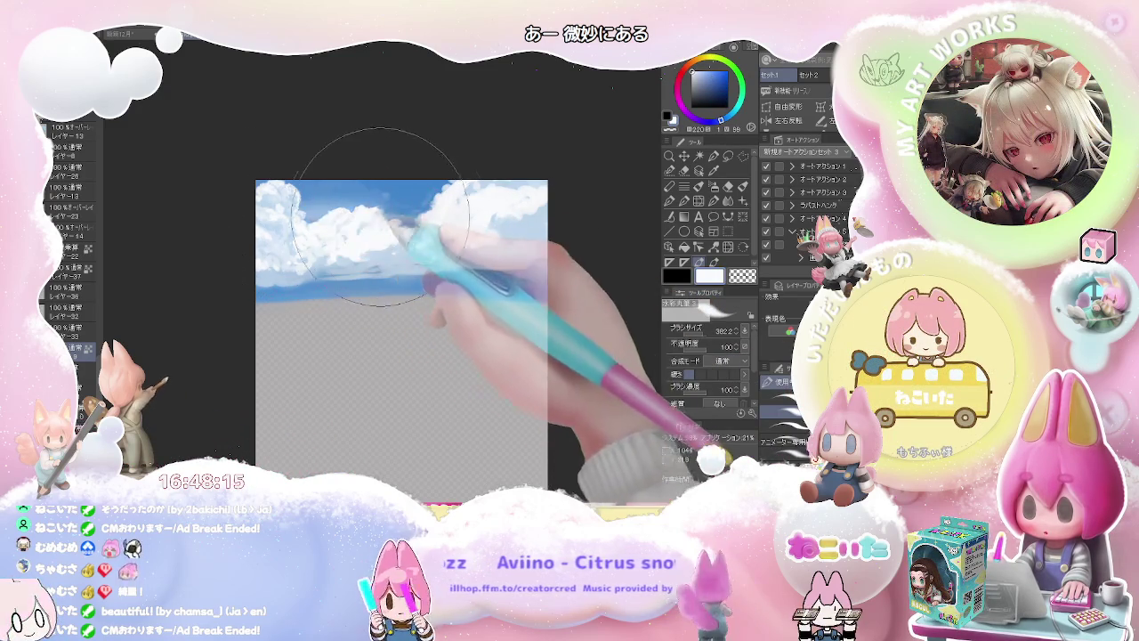
mouse_move(476, 212)
mouse_down()
mouse_move(314, 217)
mouse_move(436, 219)
mouse_up()
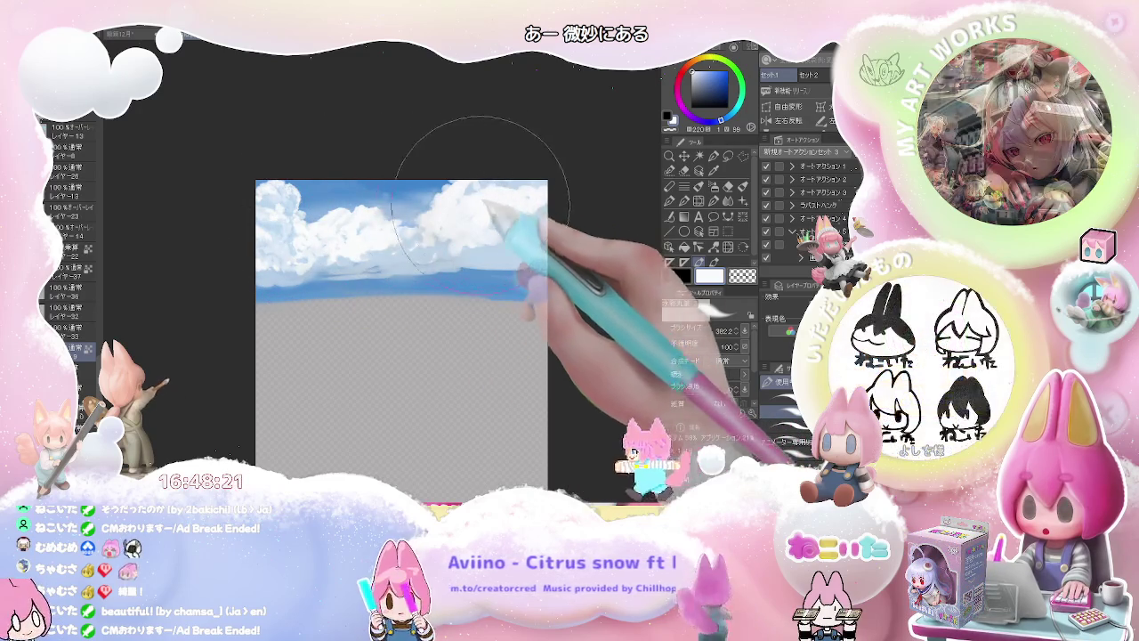
scroll(543, 236, down, 2)
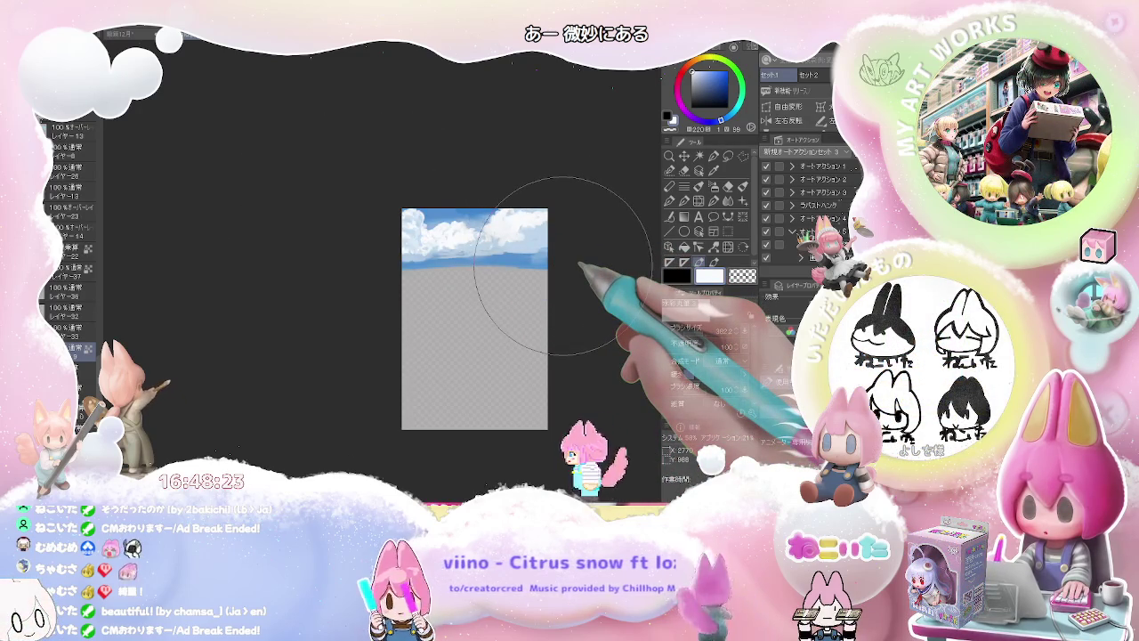
scroll(563, 265, up, 2)
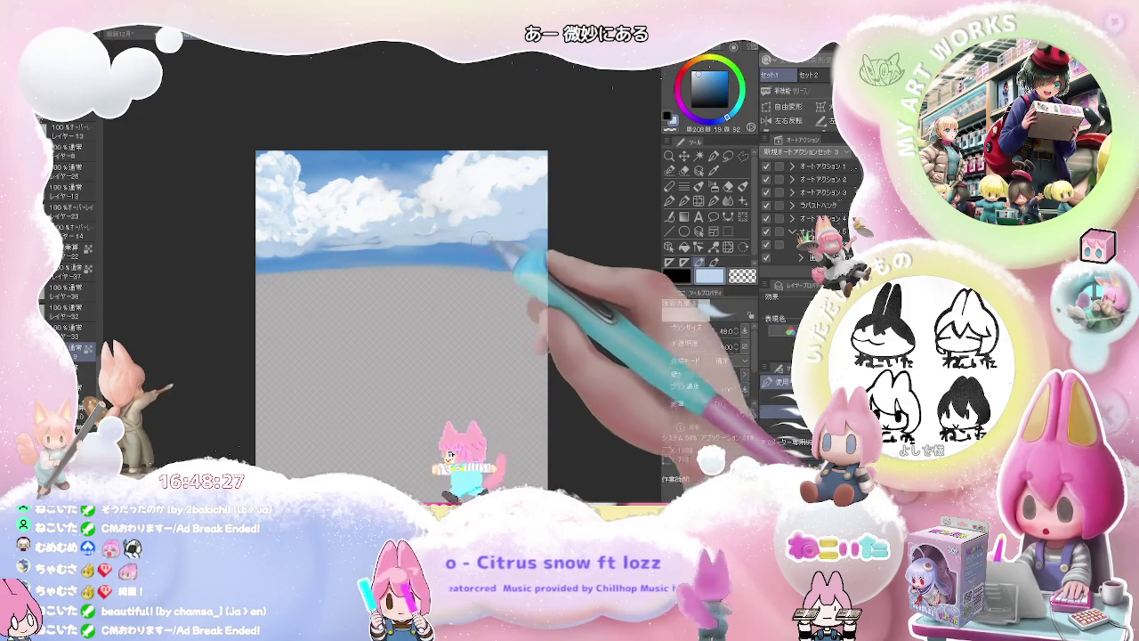
scroll(469, 236, down, 2)
key(ctrl+Tab)
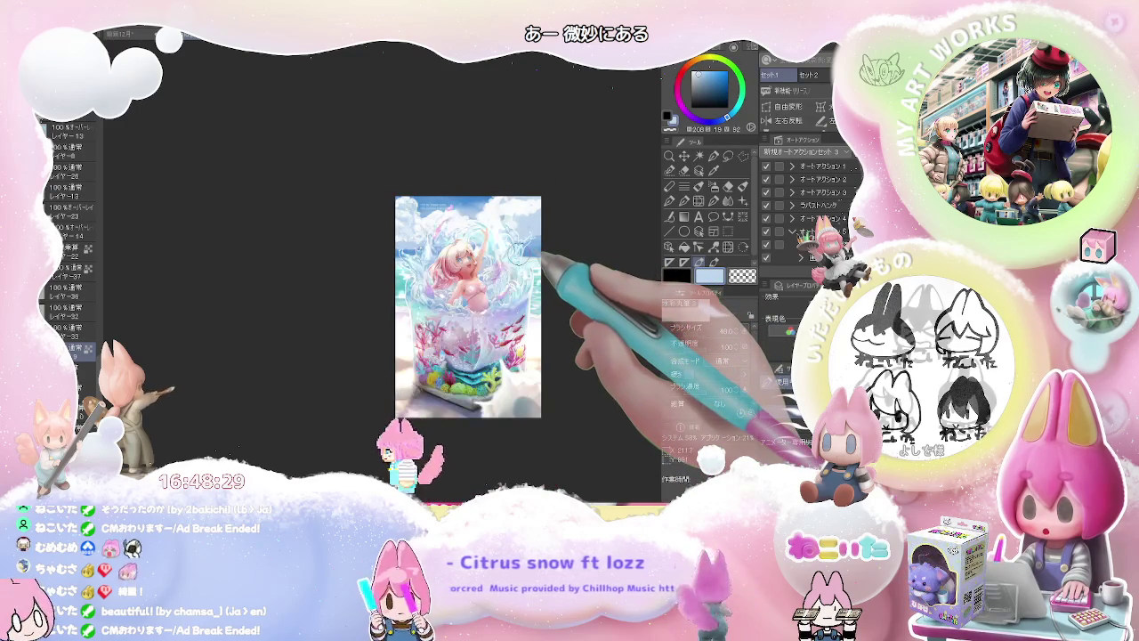
scroll(522, 249, up, 2)
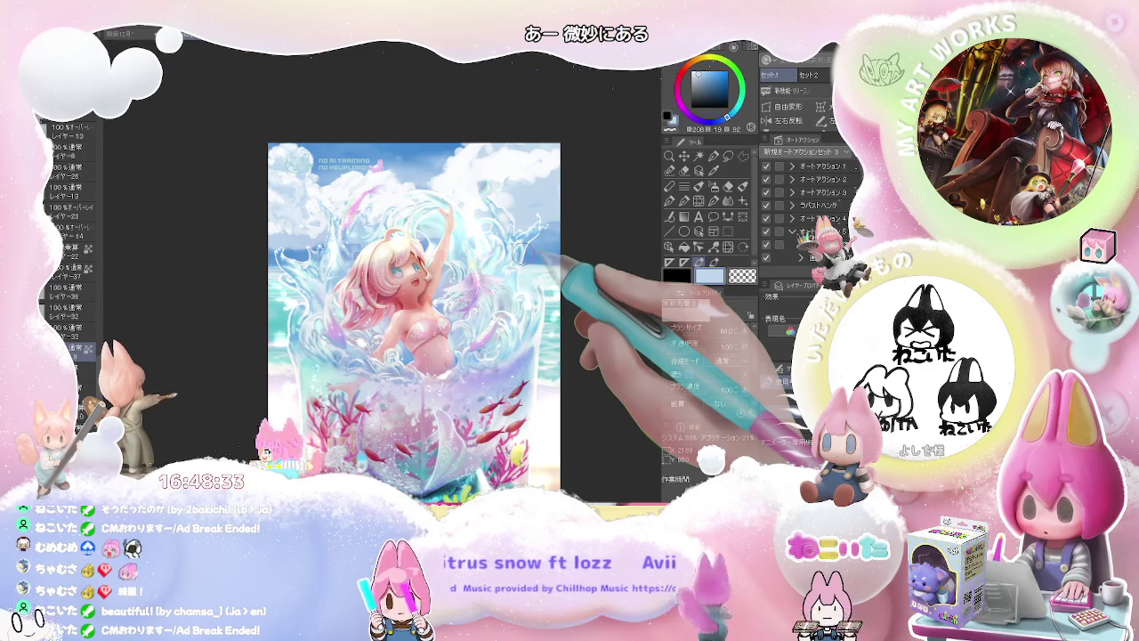
key(ctrl+Tab)
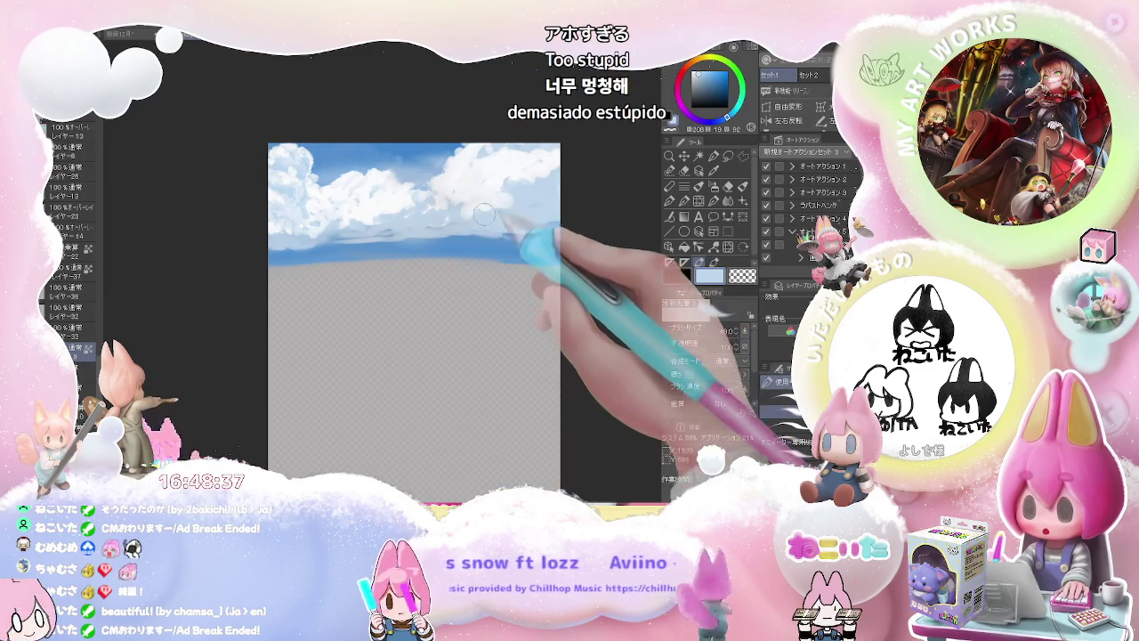
Extend the top-right clouds to the right edge with near-white highlights, brush around 148
drag(486, 216, 525, 198)
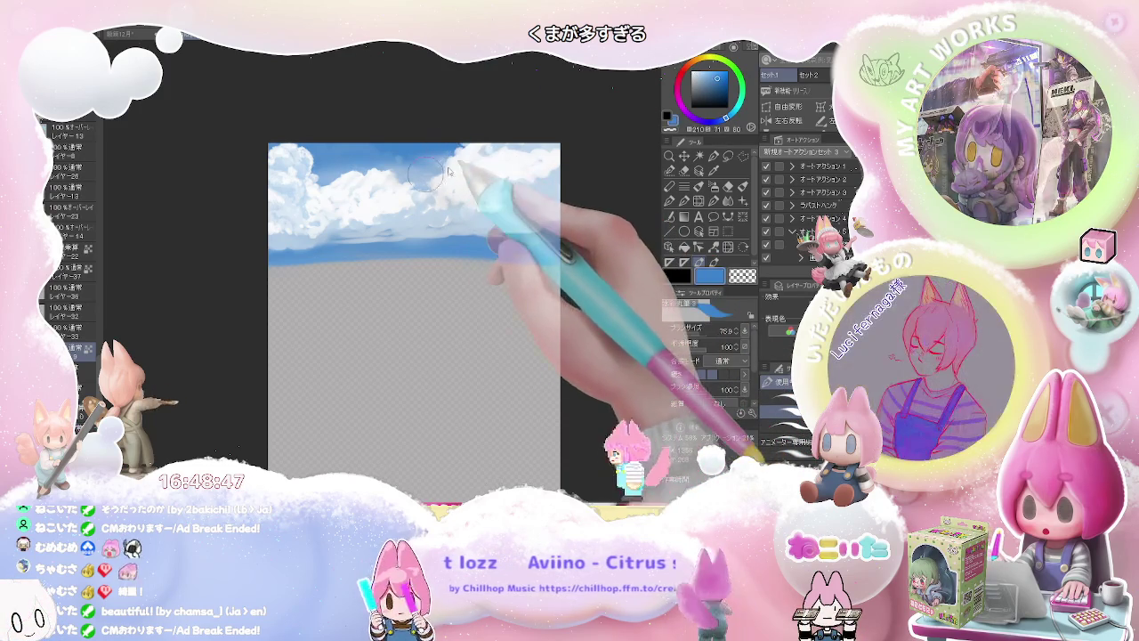
alt+click(445, 178)
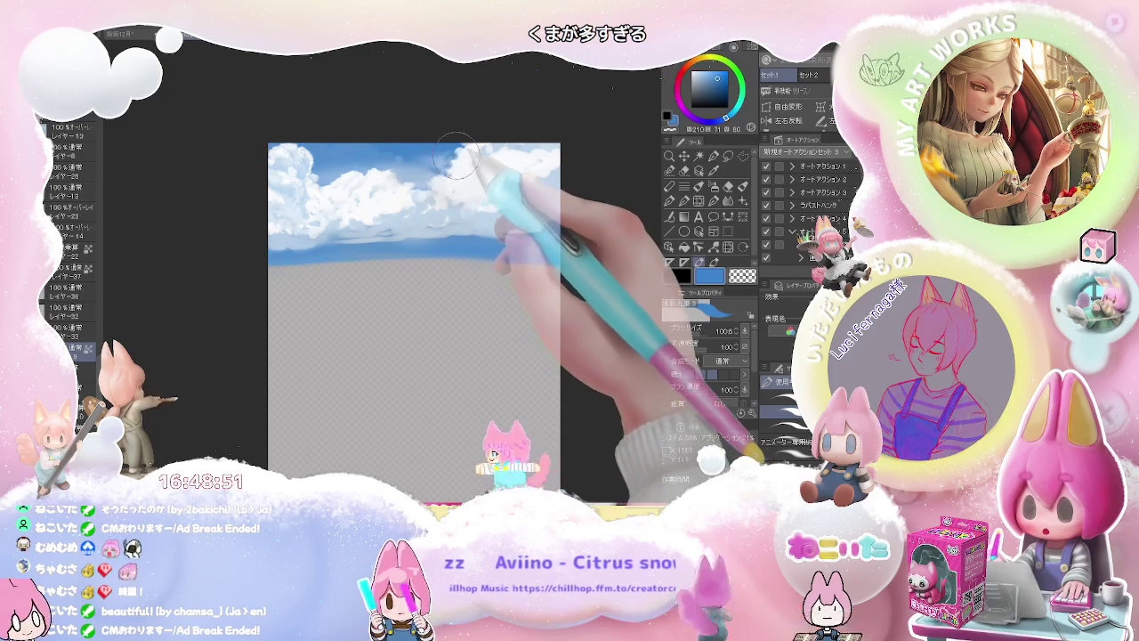
scroll(455, 160, down, 3)
scroll(469, 148, up, 3)
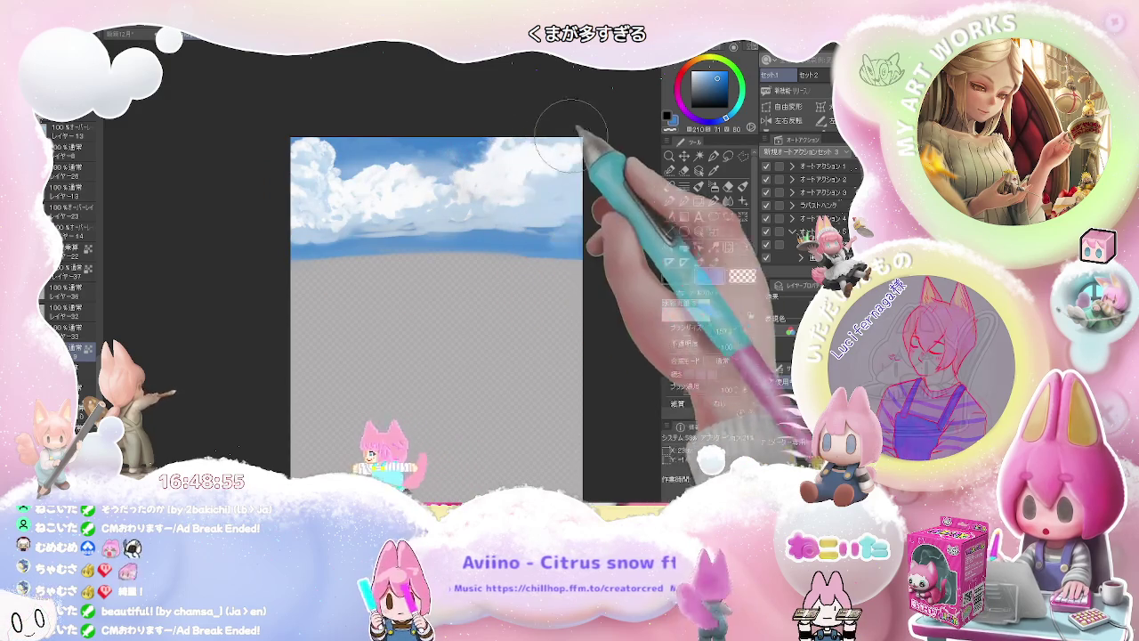
drag(560, 133, 588, 124)
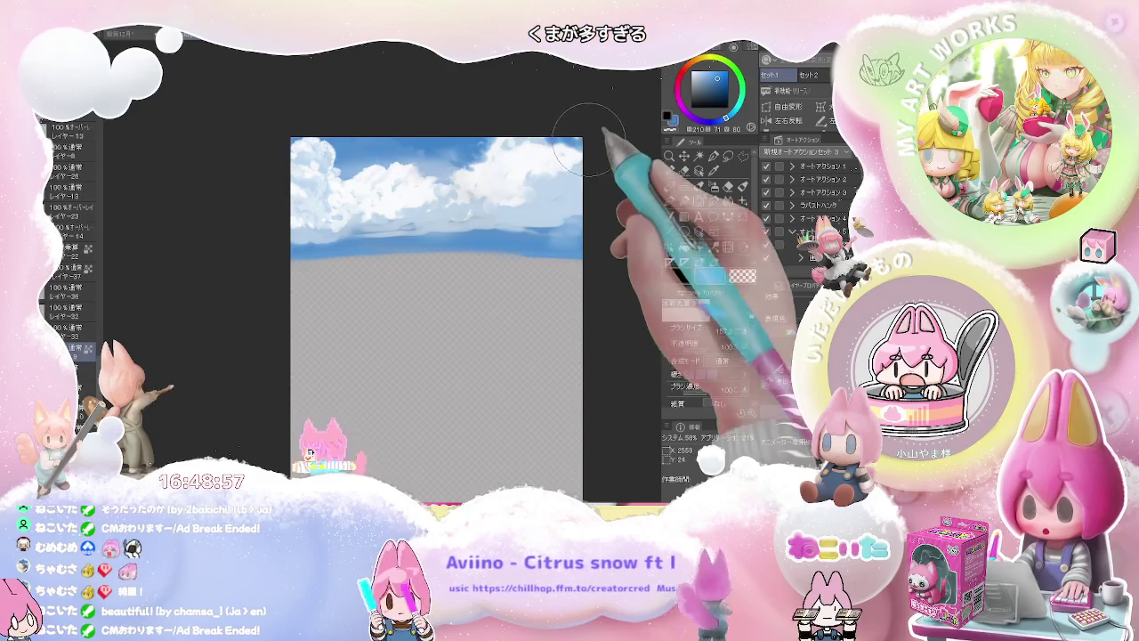
alt+click(579, 142)
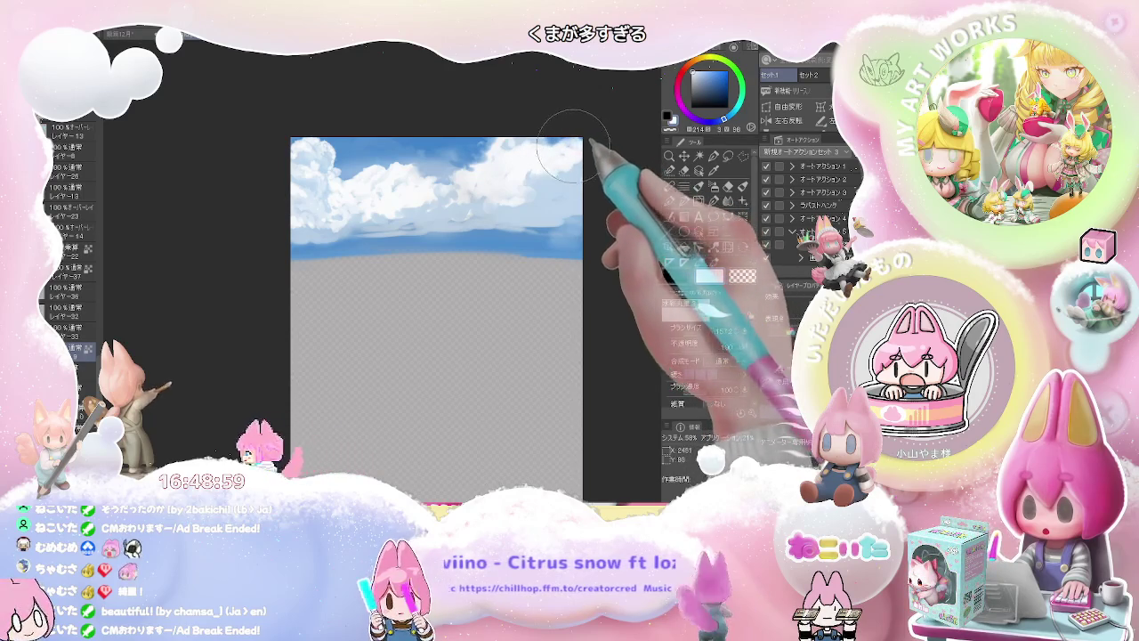
key(bracketleft)
key(bracketleft)
key(bracketleft)
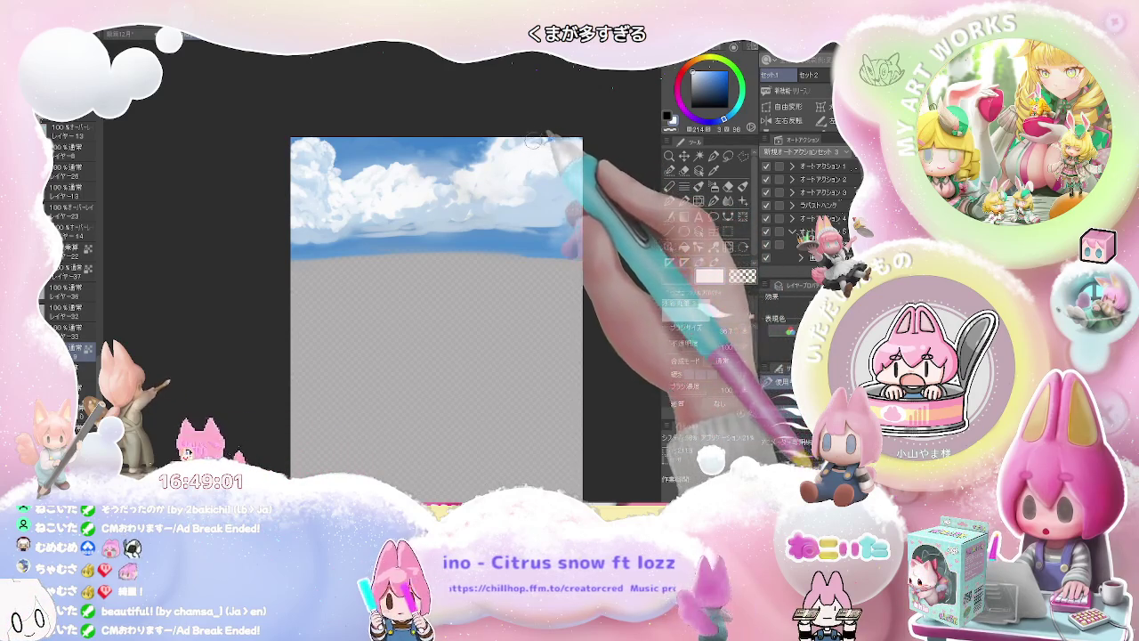
drag(534, 138, 520, 187)
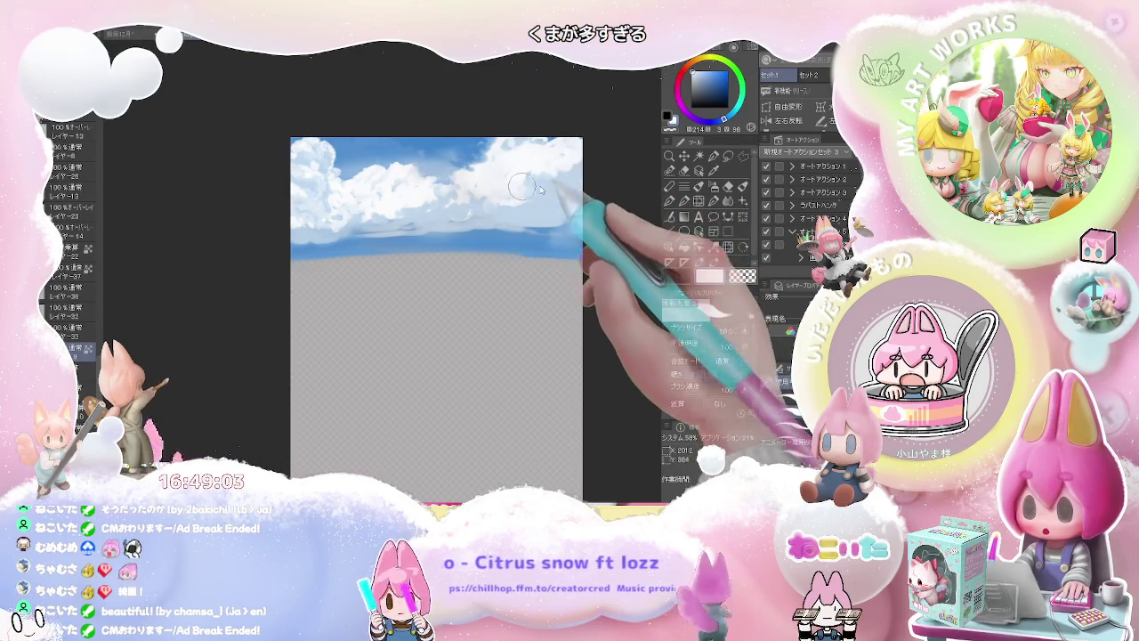
key(bracketright)
key(bracketright)
key(bracketright)
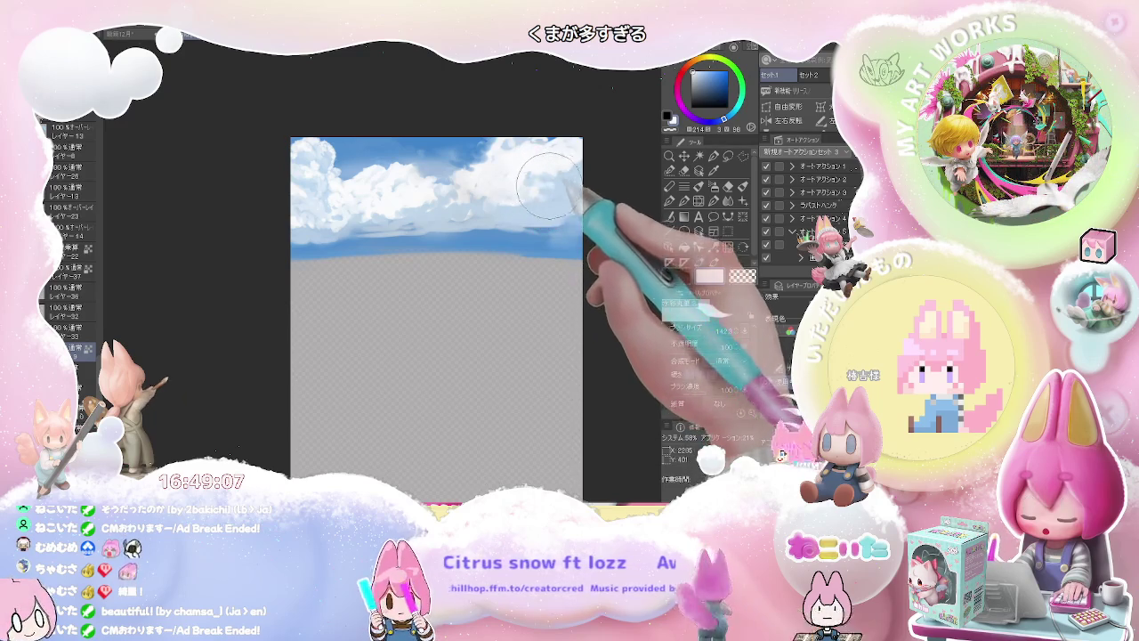
Eyedrop pale blues and near-white, then lighten the horizon cloud band into soft wispy streaks
alt+click(422, 211)
drag(396, 215, 436, 197)
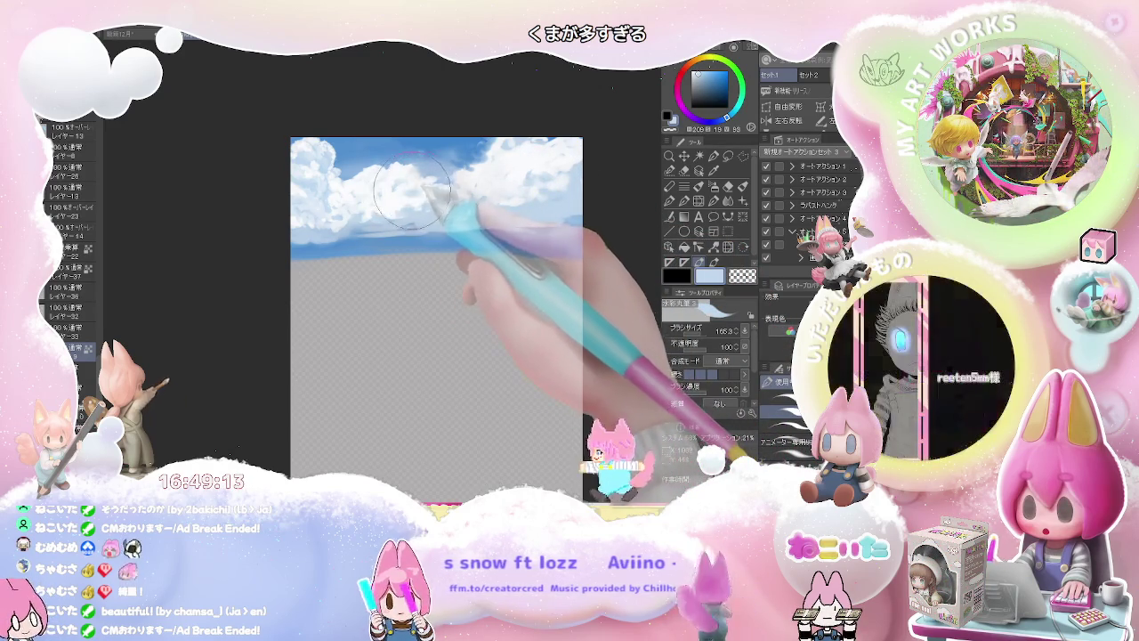
drag(432, 188, 410, 194)
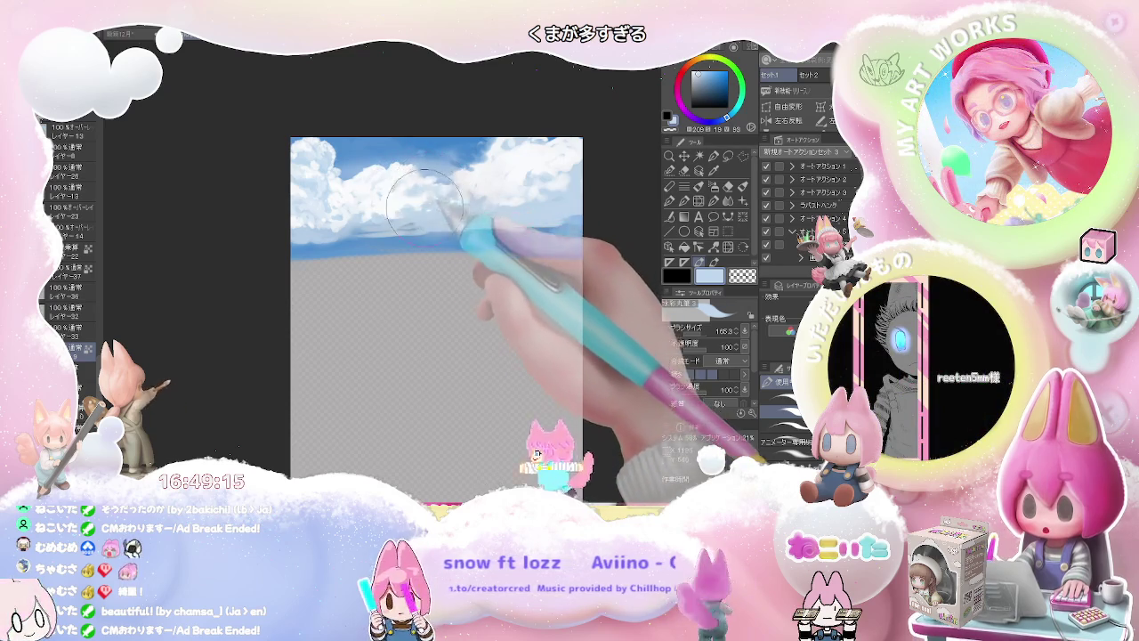
alt+click(411, 194)
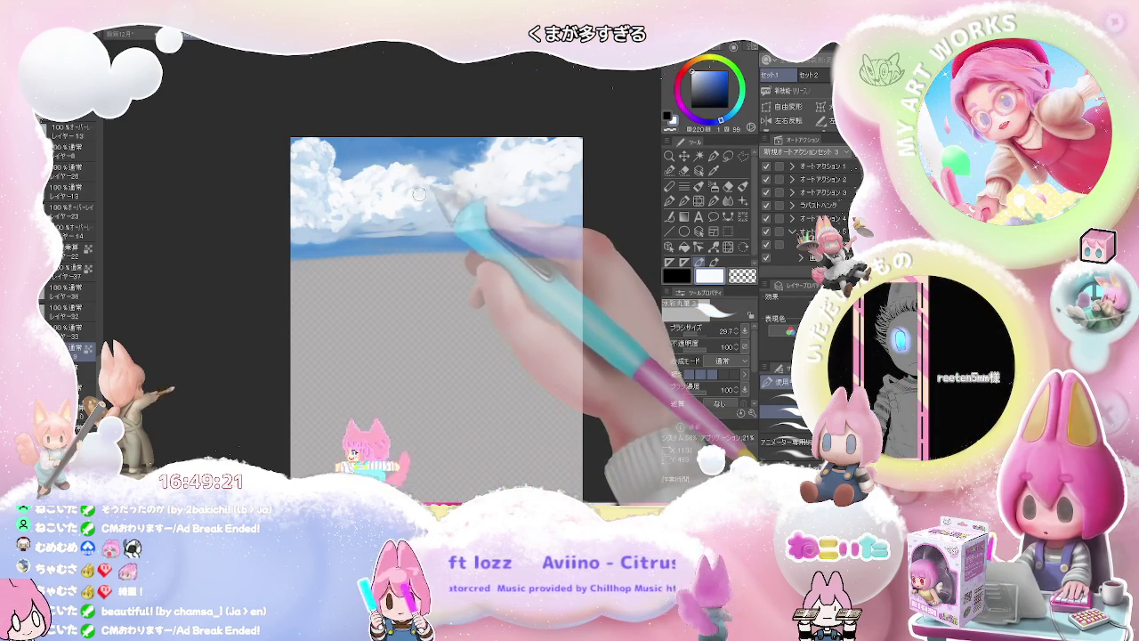
drag(421, 191, 416, 197)
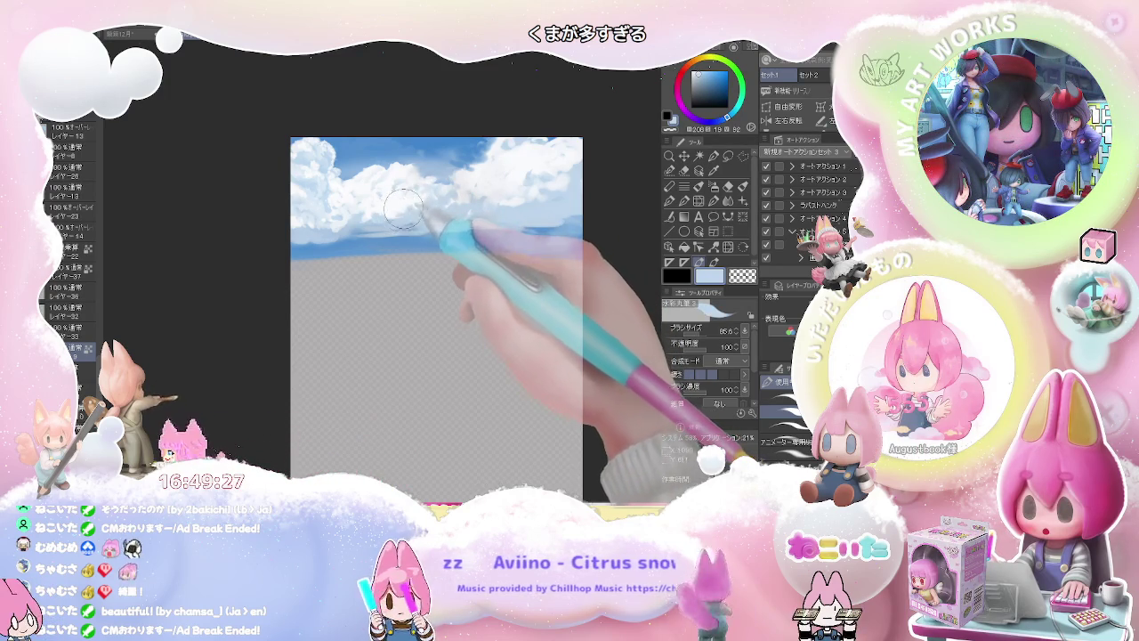
alt+click(415, 212)
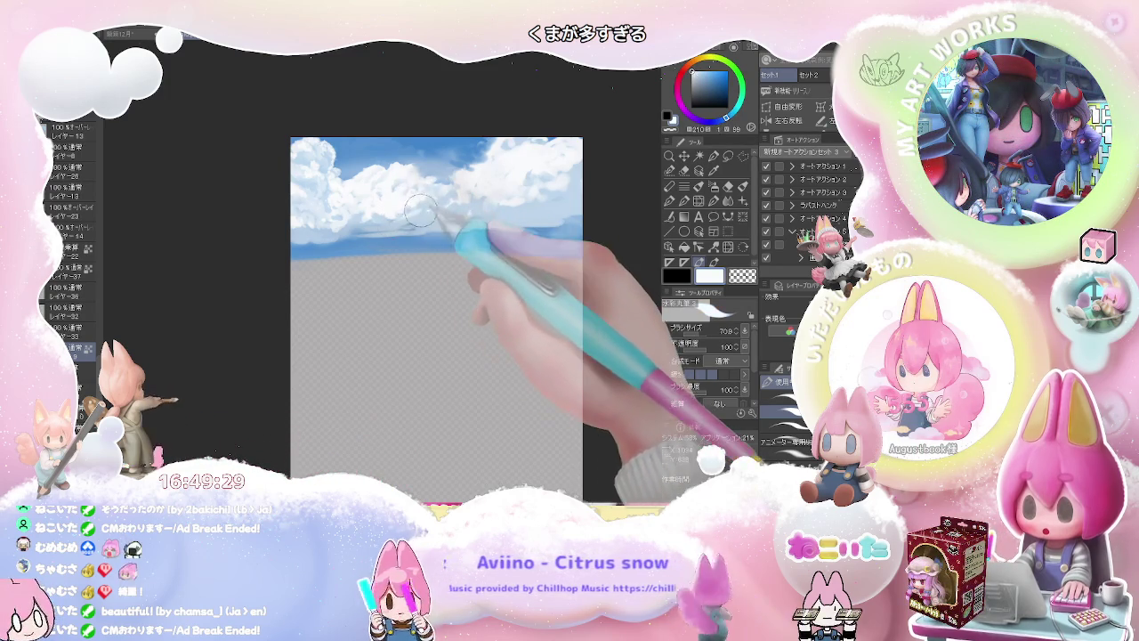
alt+click(424, 207)
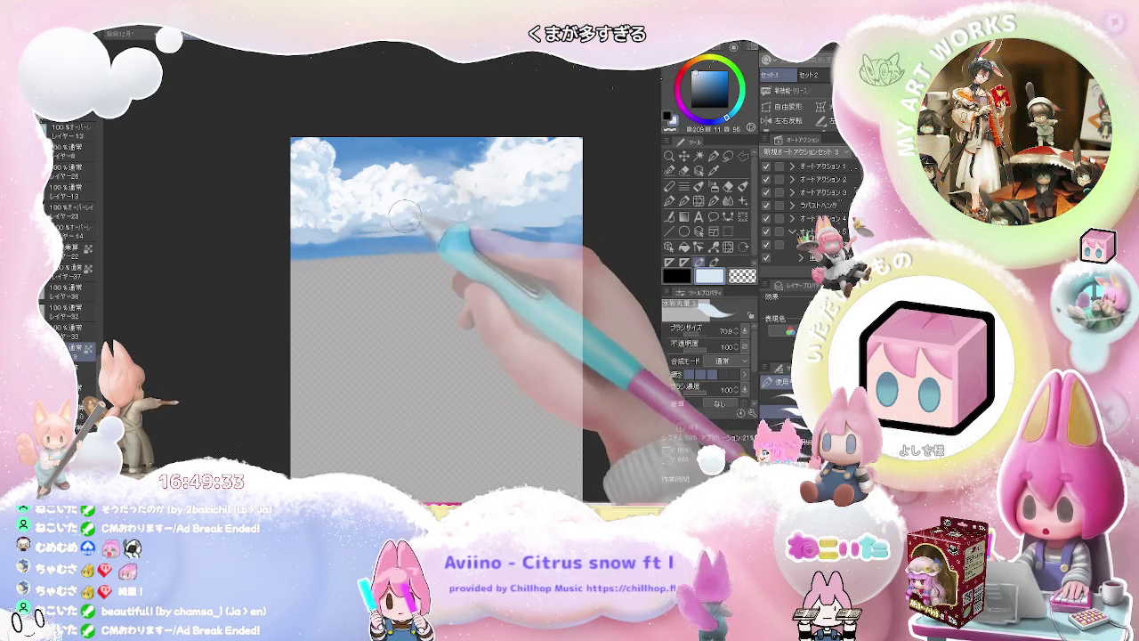
alt+click(366, 228)
drag(366, 228, 381, 229)
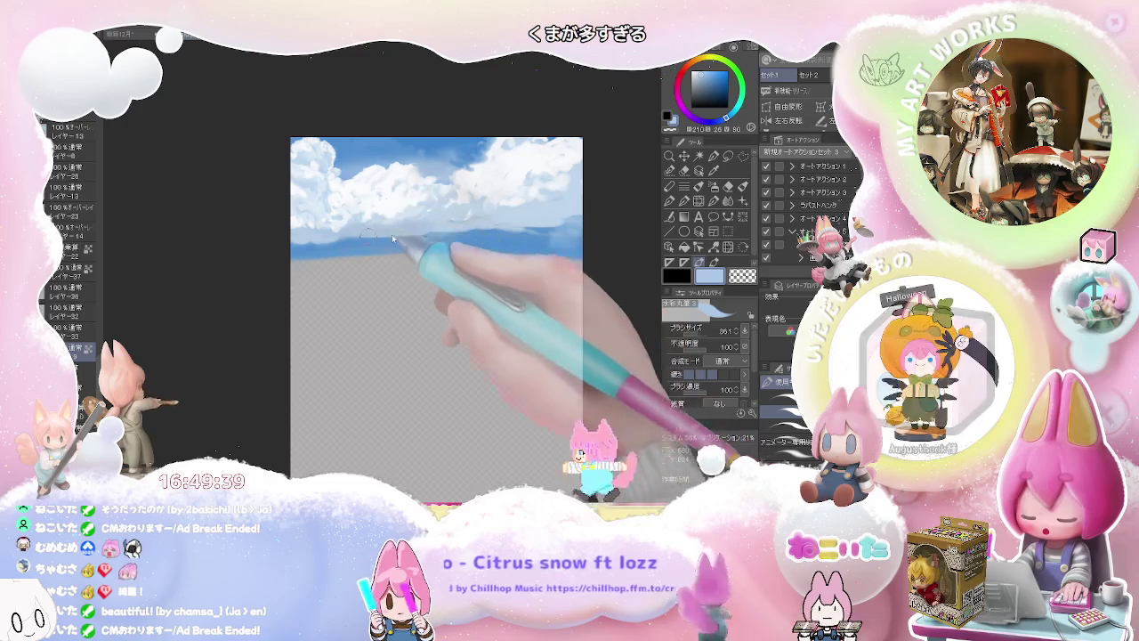
drag(436, 227, 462, 233)
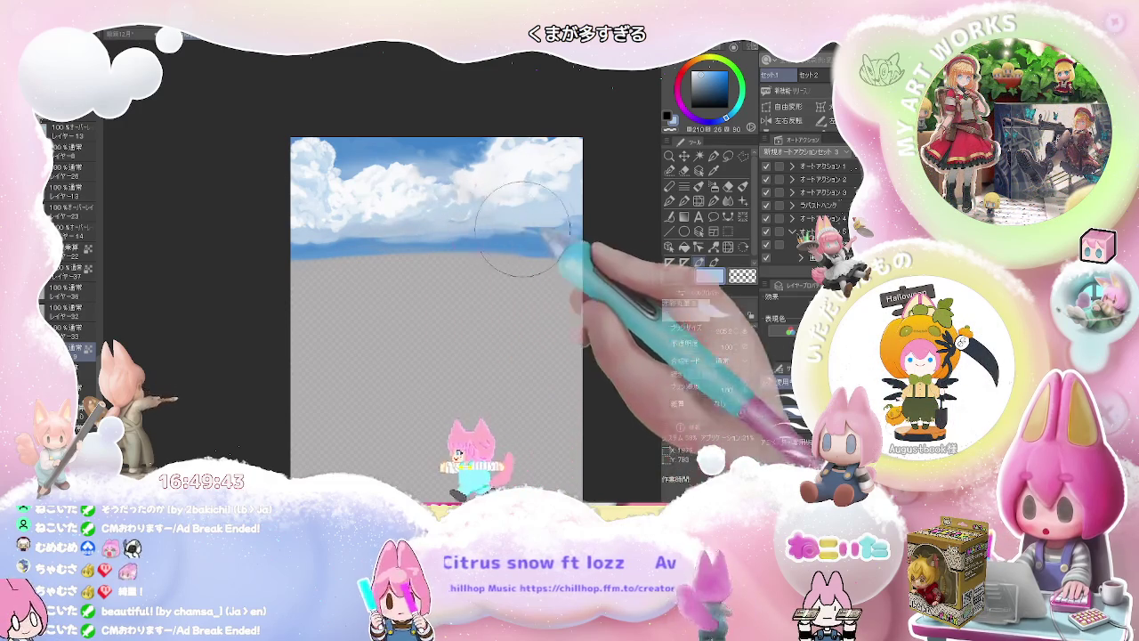
drag(496, 231, 546, 236)
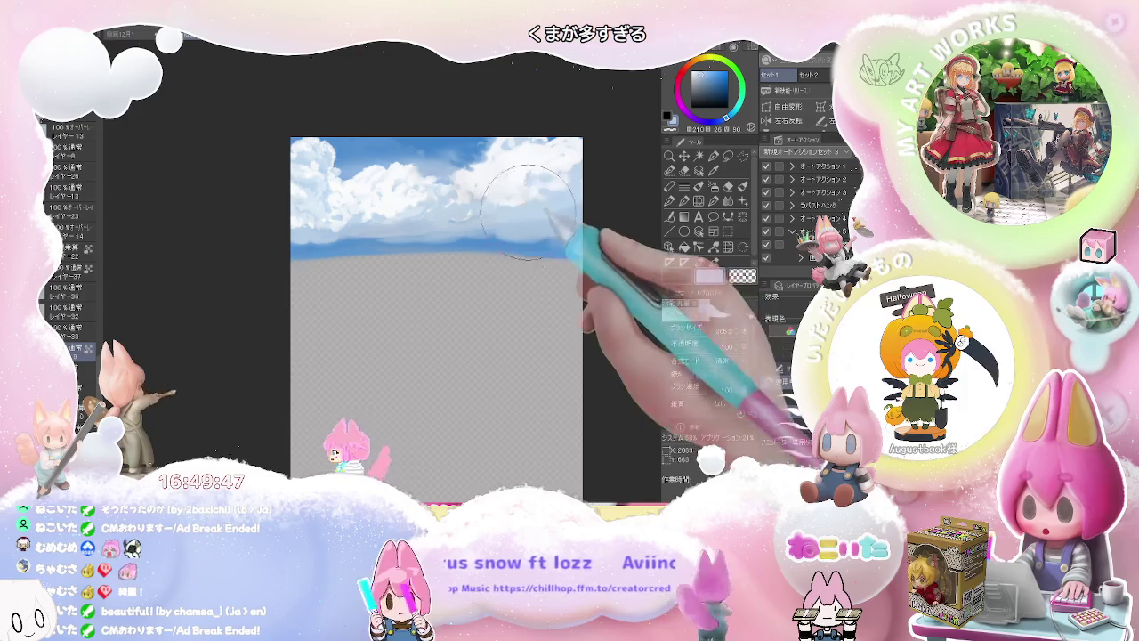
key(bracketleft)
key(bracketleft)
key(bracketleft)
Sample a light sky blue near the horizon and enlarge the airbrush to about 6061
alt+click(532, 222)
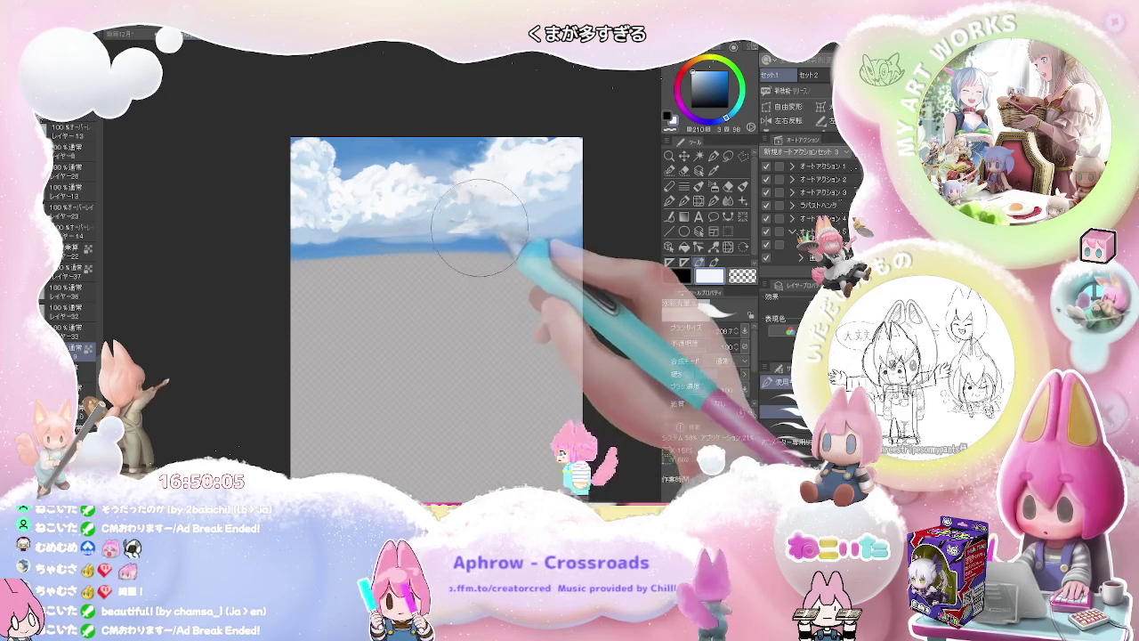
key(bracketleft)
key(bracketleft)
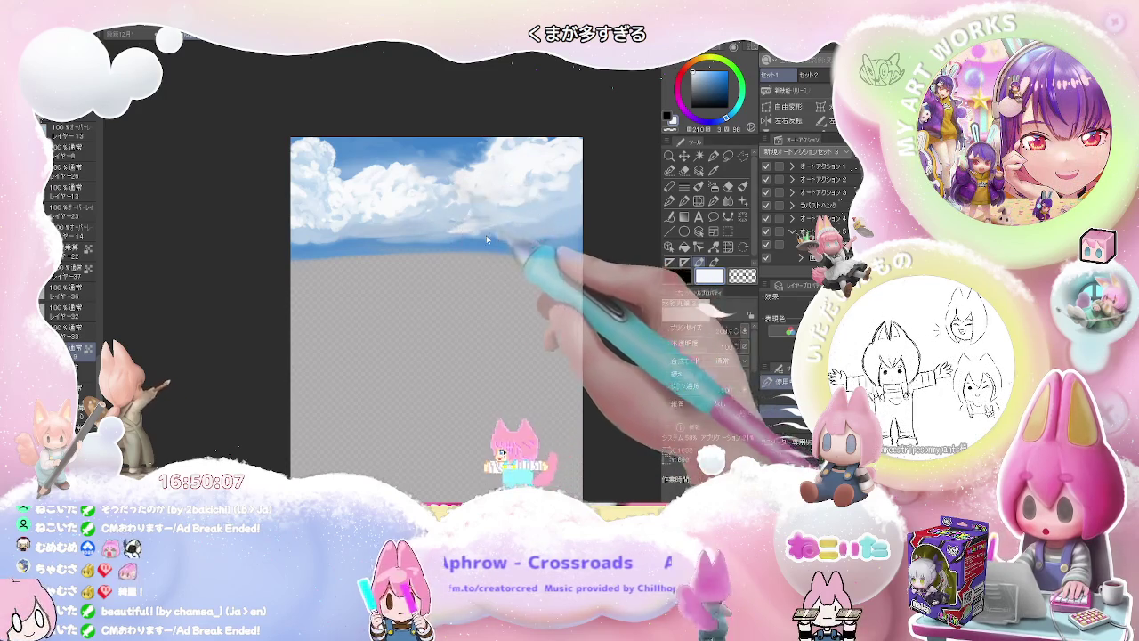
key(bracketright)
alt+click(485, 233)
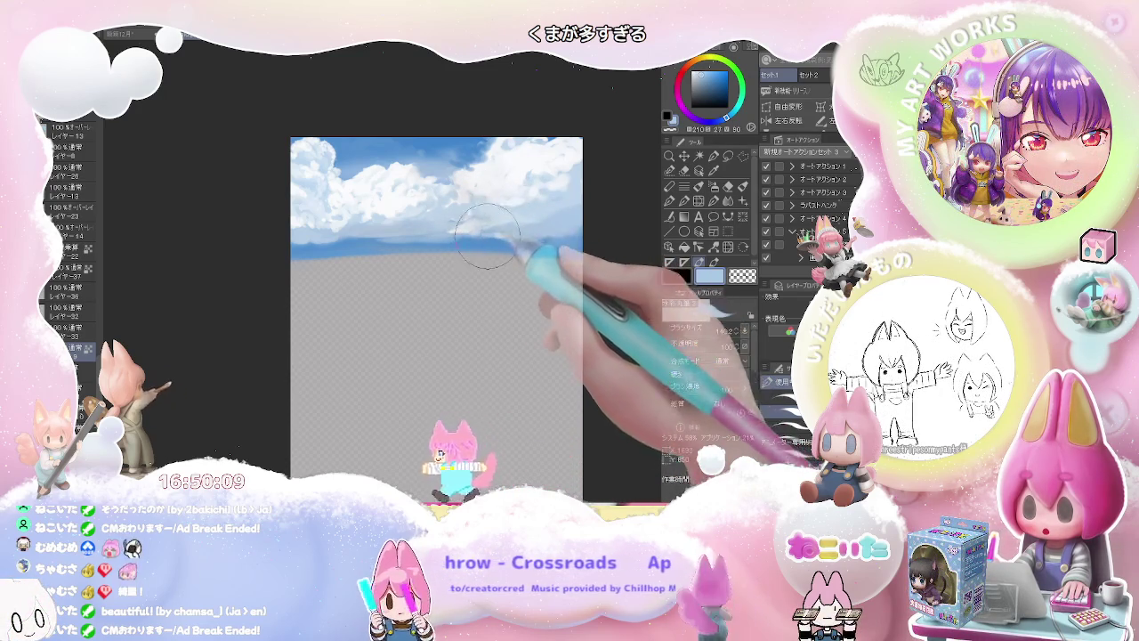
mouse_move(520, 233)
mouse_down()
mouse_move(301, 281)
mouse_move(605, 277)
mouse_move(397, 253)
mouse_move(474, 227)
mouse_up()
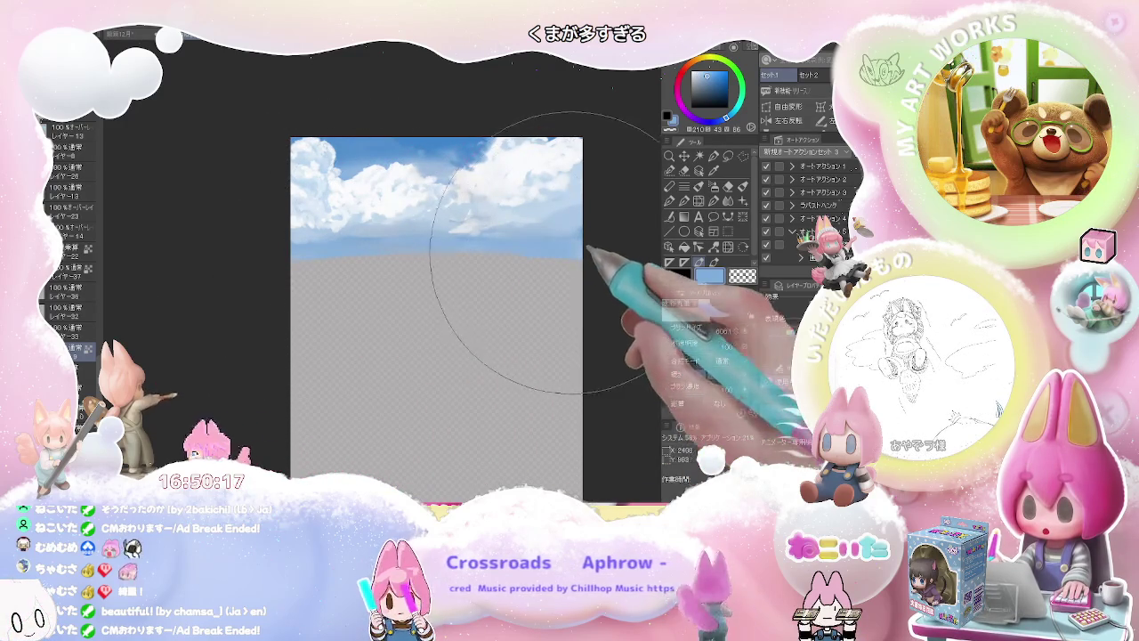
Pick a much paler sky blue and sweep it across the band just above the horizon
alt+click(362, 233)
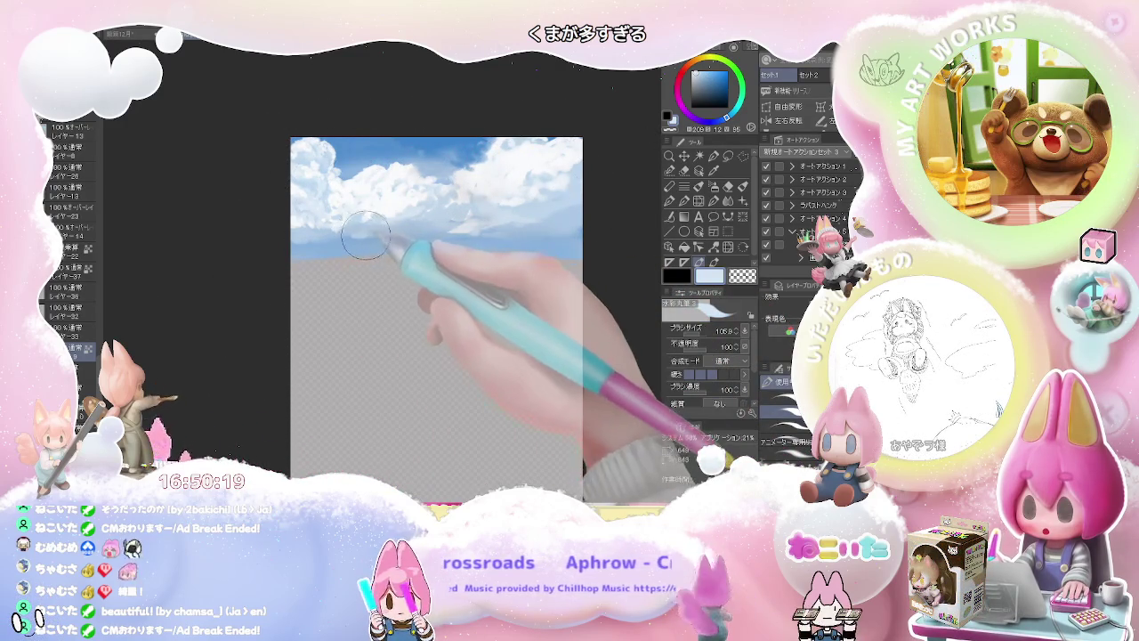
drag(357, 234, 412, 232)
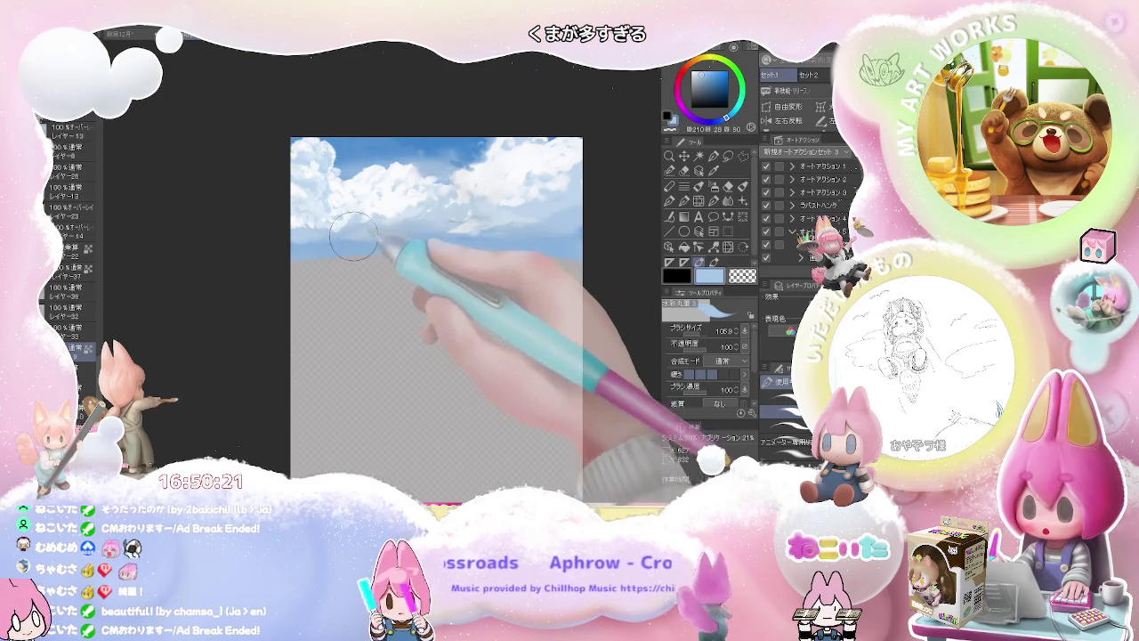
scroll(503, 236, down, 2)
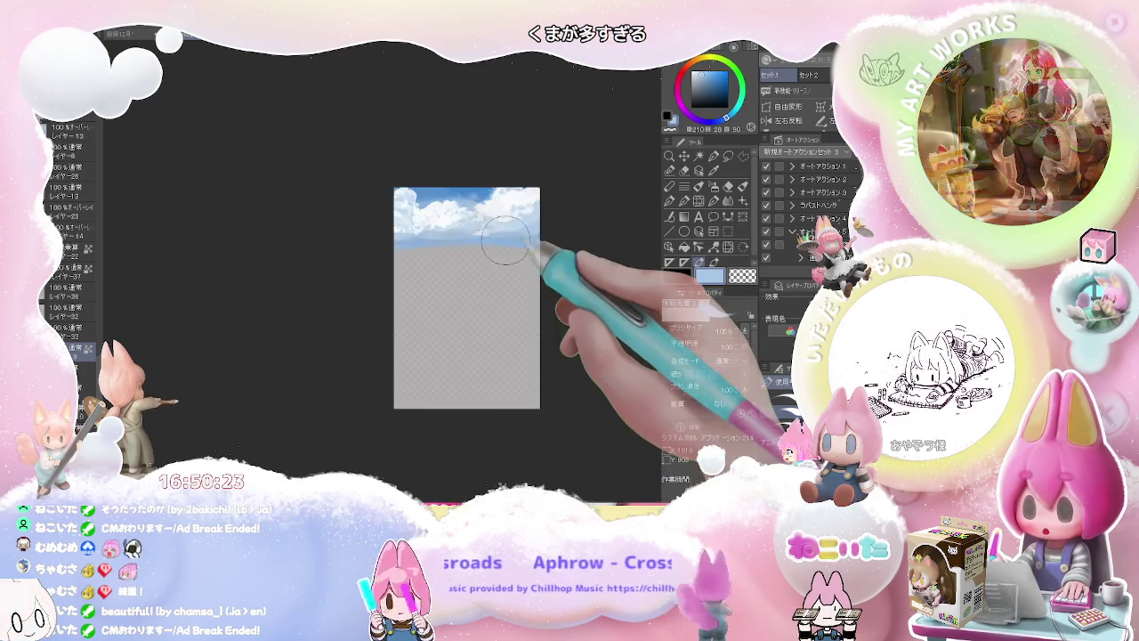
scroll(505, 239, up, 2)
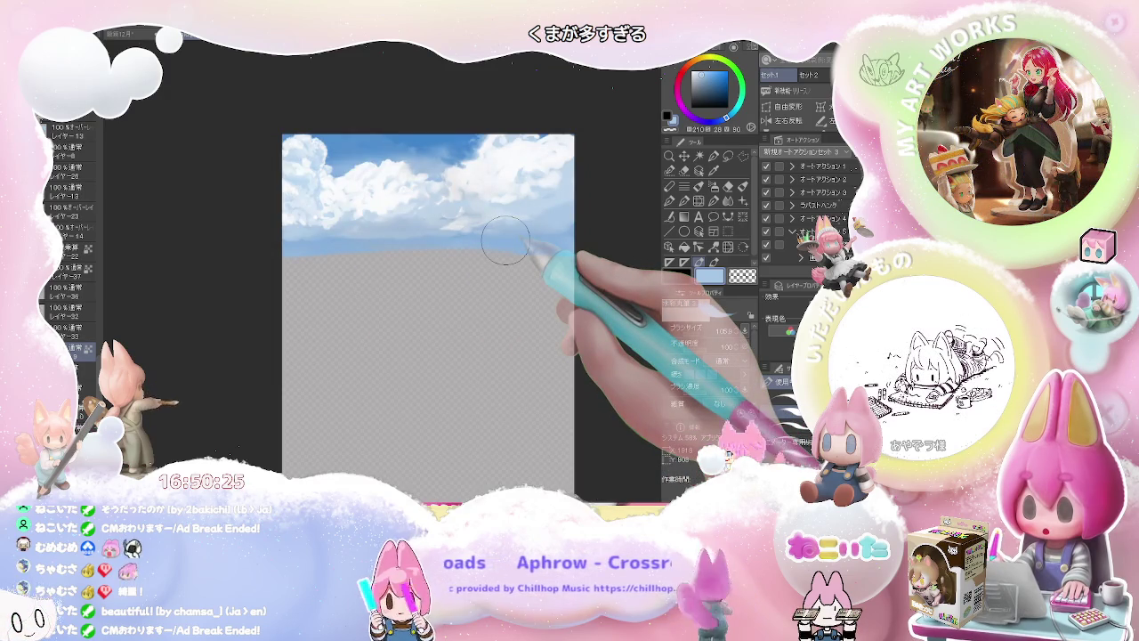
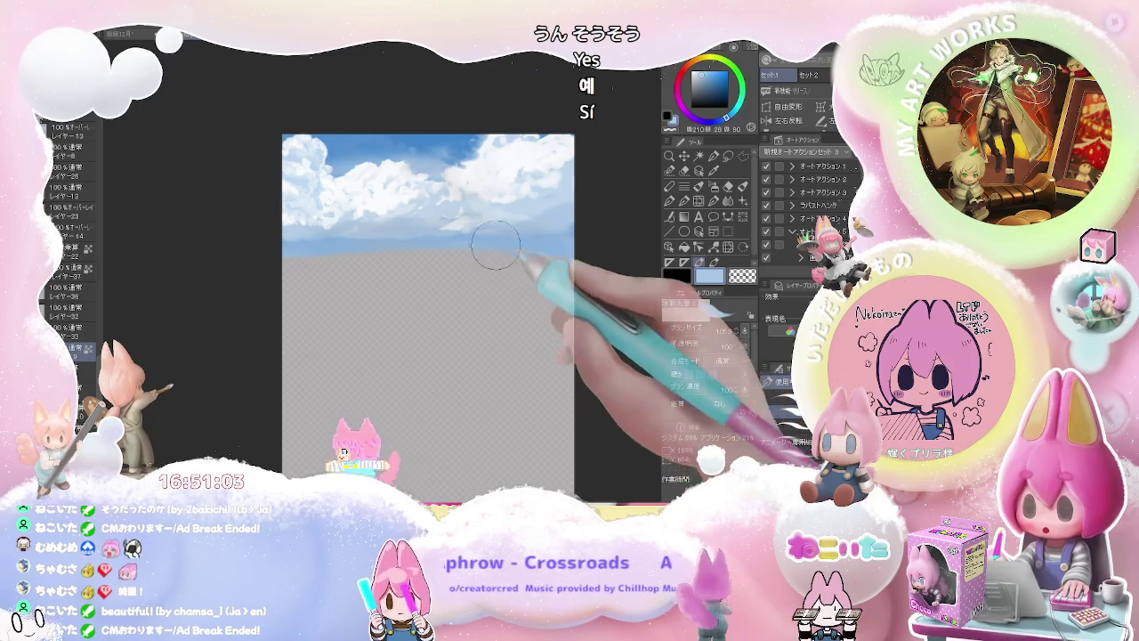
Paint a soft stroke along the cloud base, then switch to a smaller white brush
drag(574, 235, 457, 266)
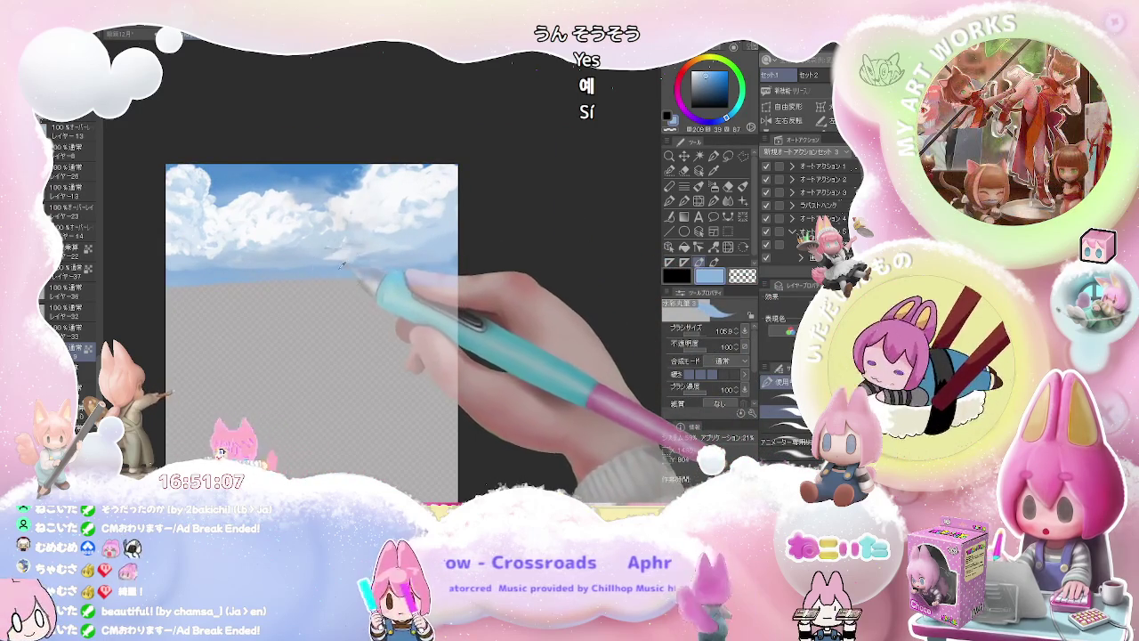
mouse_move(343, 242)
mouse_down()
mouse_move(381, 254)
mouse_move(377, 264)
mouse_up()
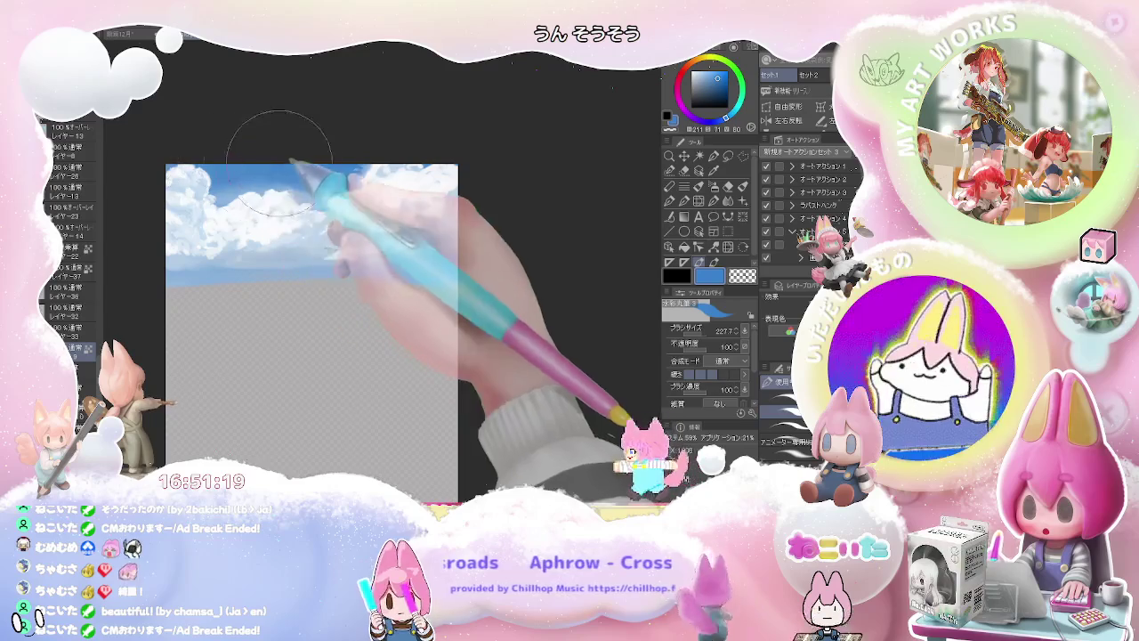
alt+click(377, 174)
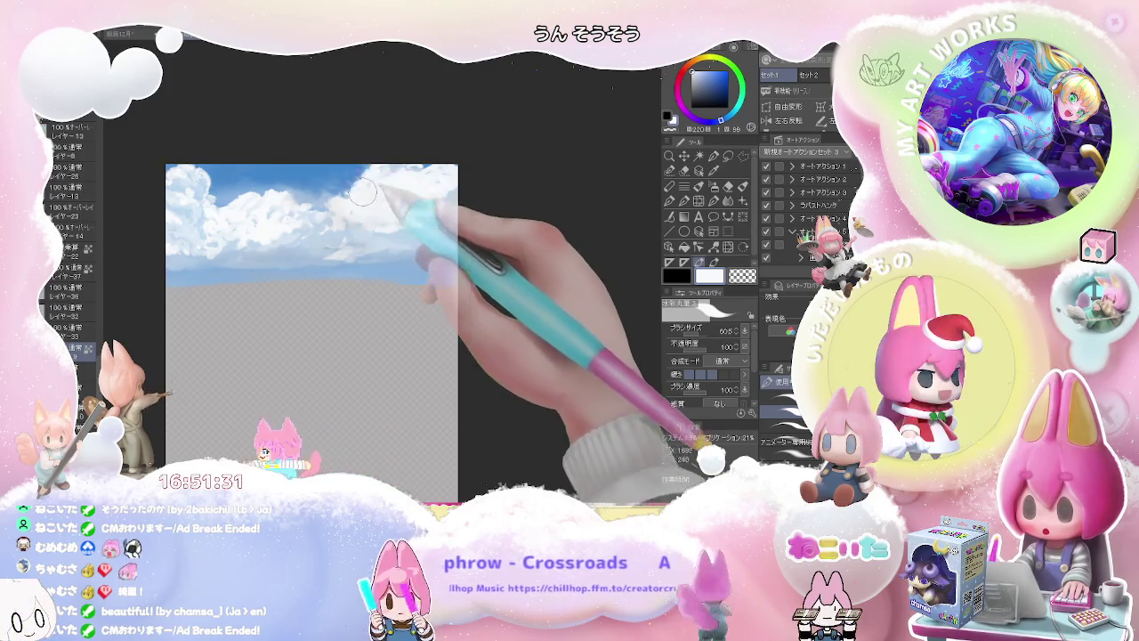
scroll(391, 200, up, 1)
scroll(373, 209, up, 1)
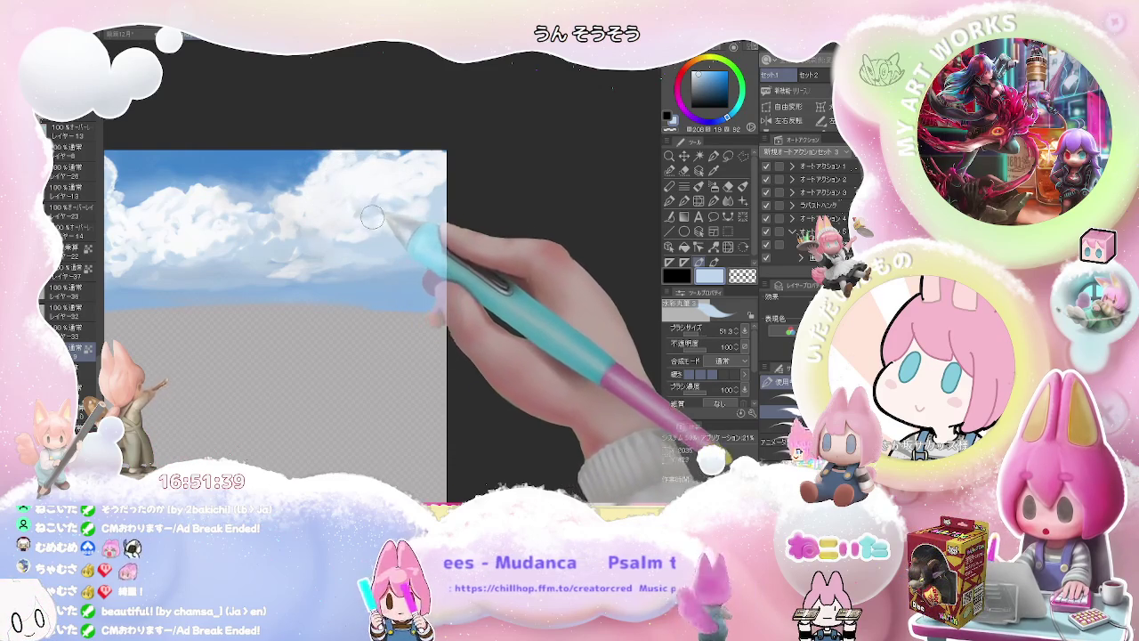
Paint white over the top clouds, resizing the brush with [ and ] for broad and fine strokes
drag(379, 217, 375, 193)
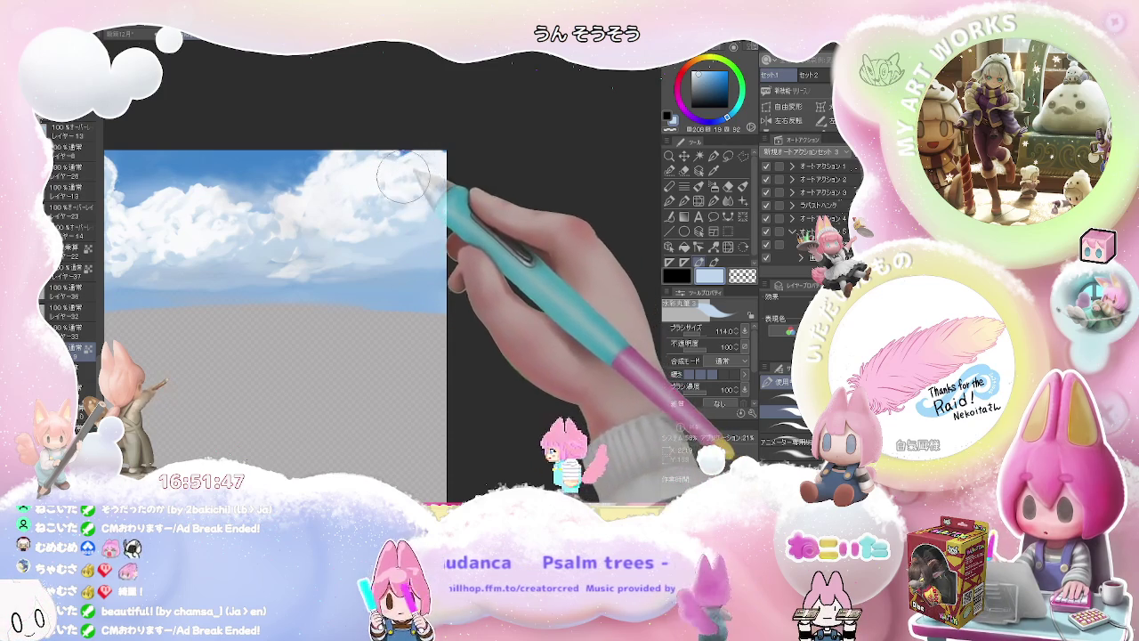
drag(403, 174, 436, 170)
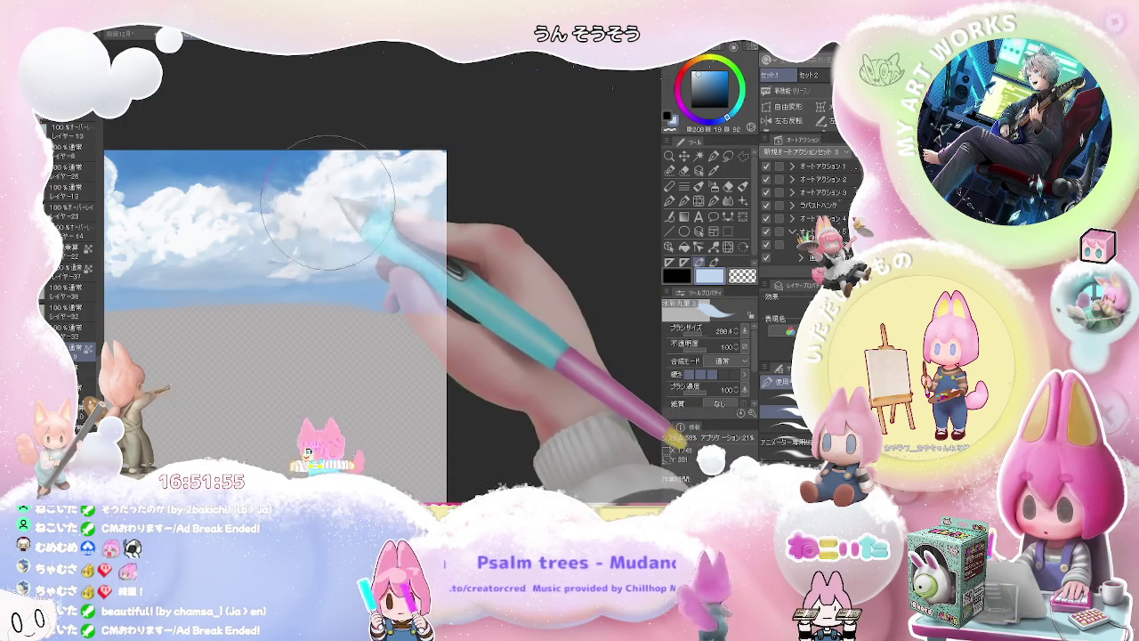
key(bracketleft)
key(bracketleft)
key(bracketleft)
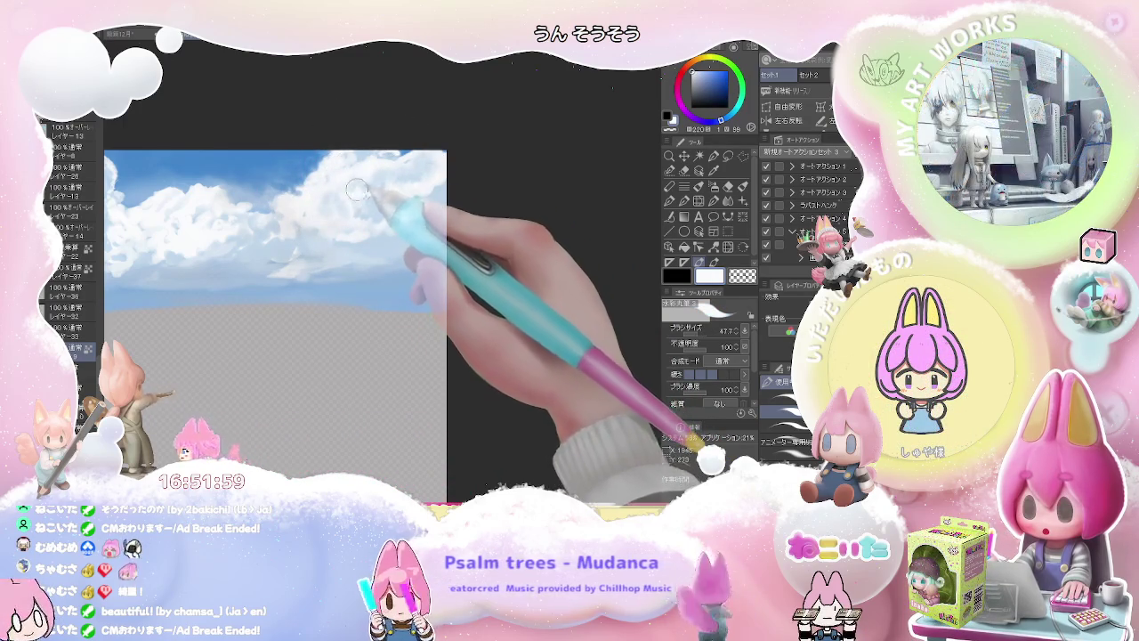
key(bracketright)
key(bracketright)
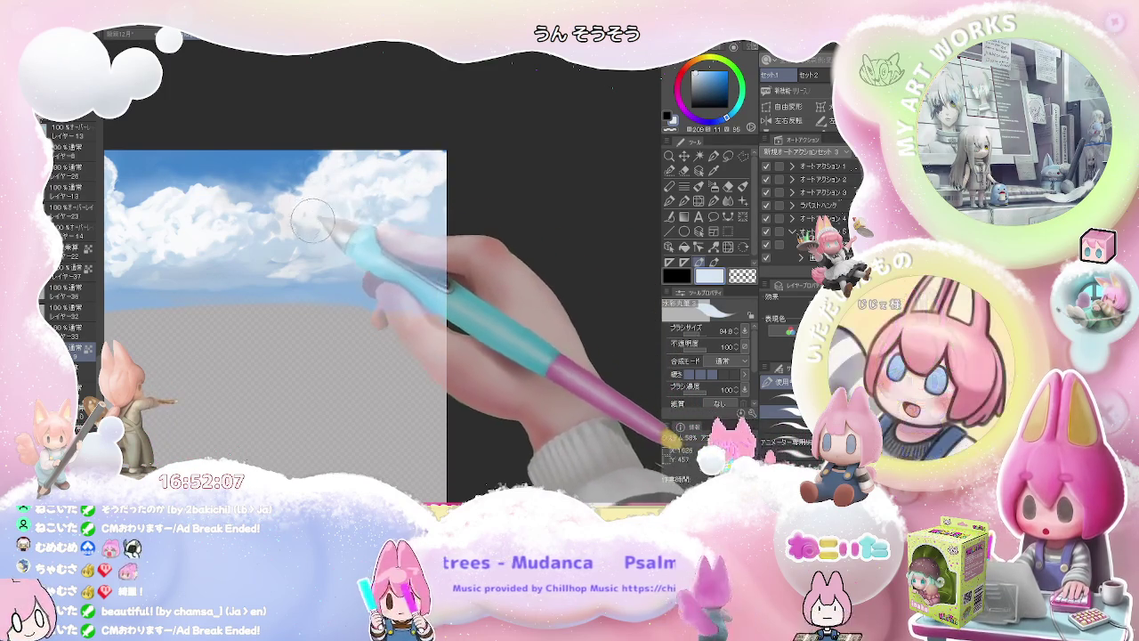
key(bracketright)
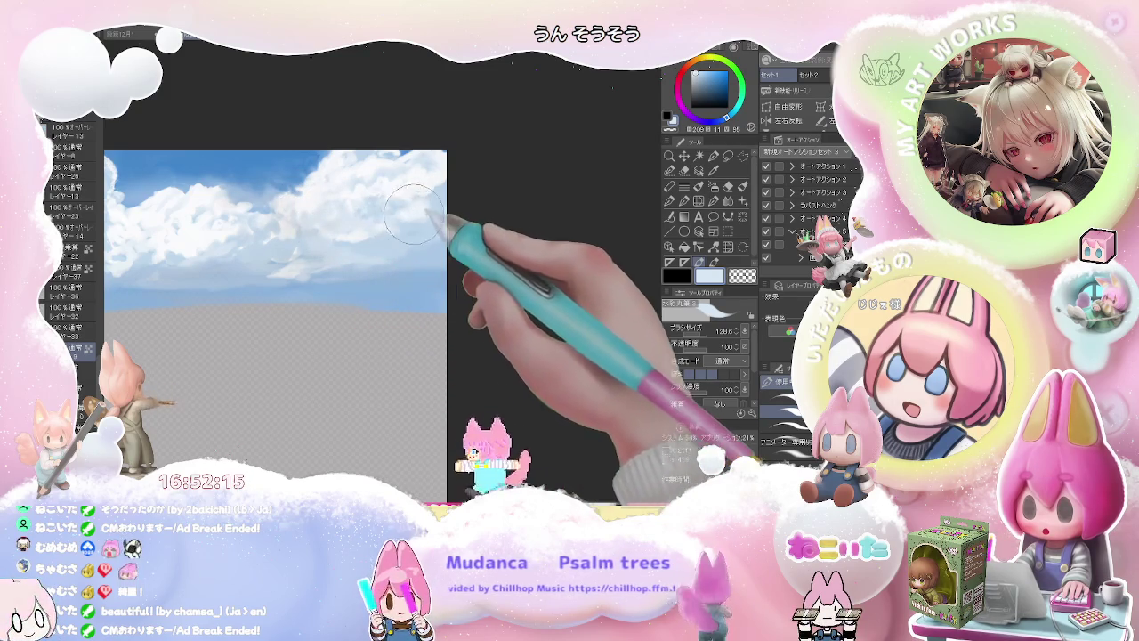
key(bracketleft)
key(bracketleft)
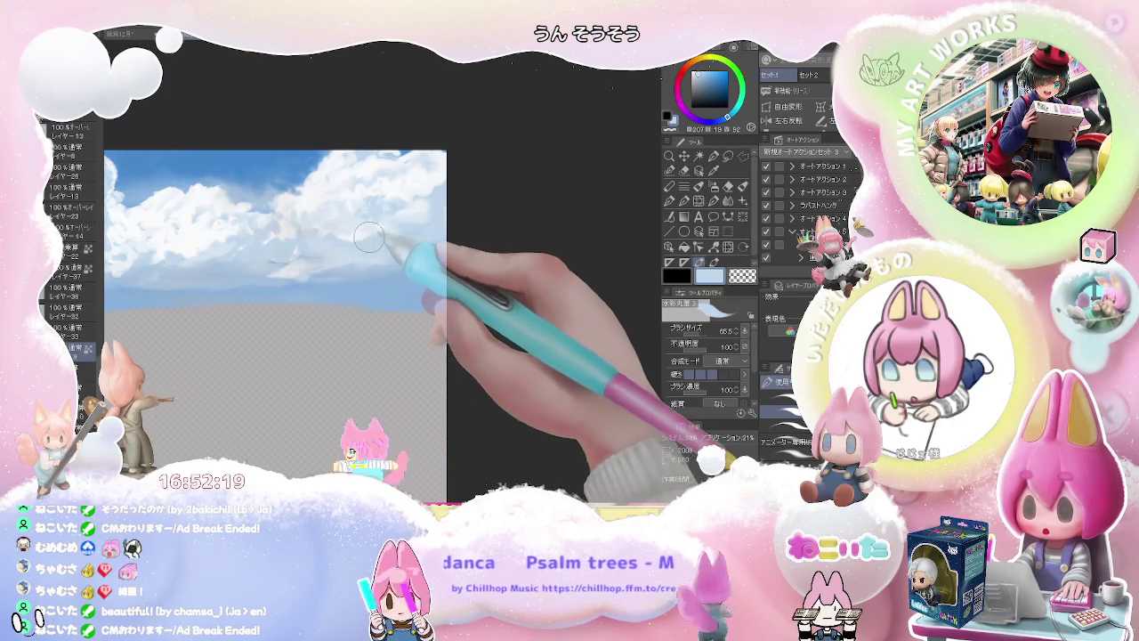
key(bracketright)
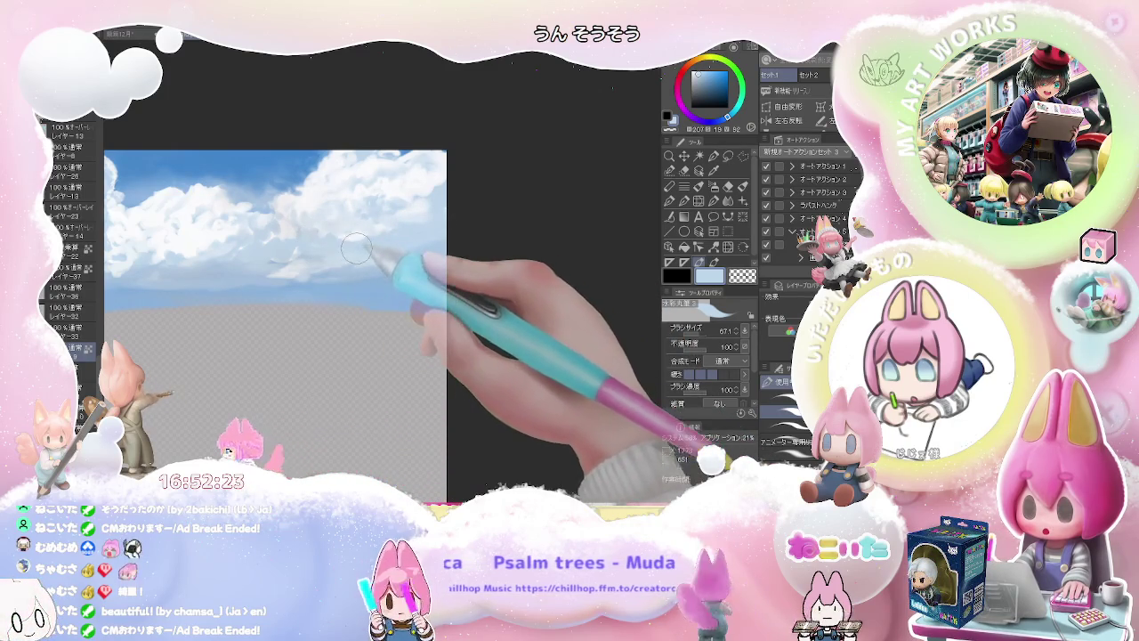
scroll(457, 240, down, 1)
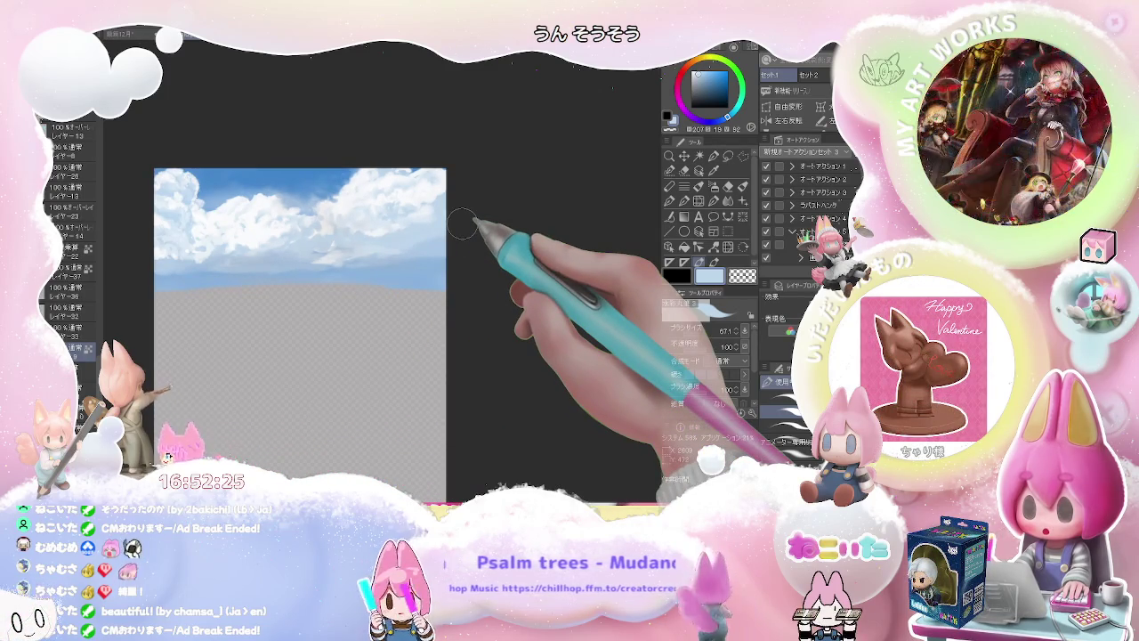
Paint broad darker blue shading across the clouds, then sample lighter sky blues
scroll(460, 225, up, 1)
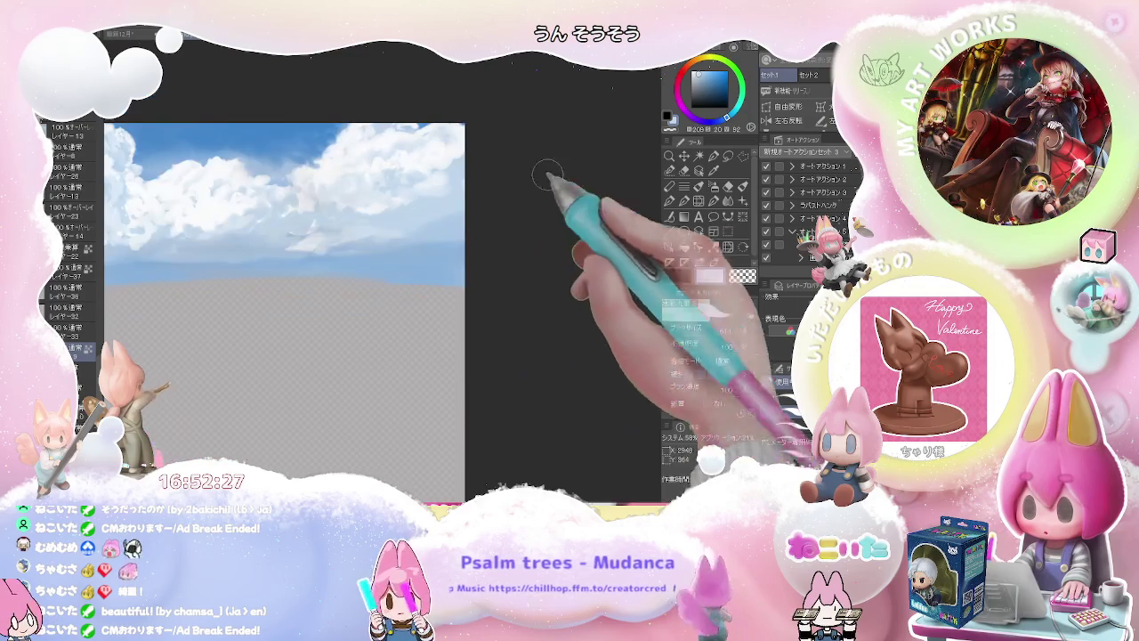
alt+click(418, 236)
drag(395, 219, 410, 220)
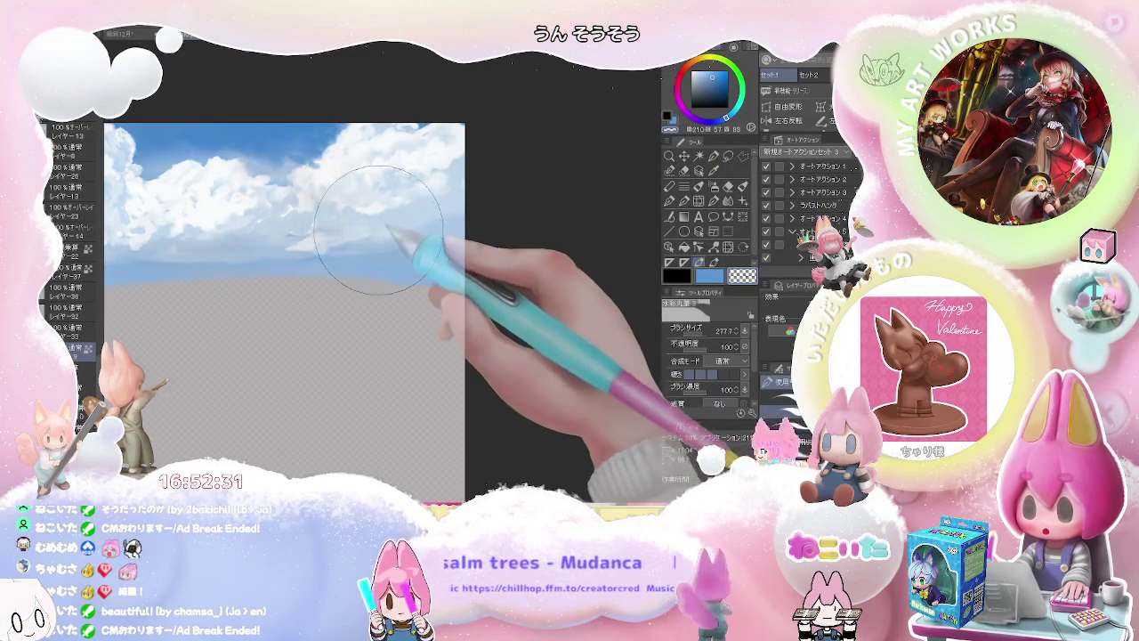
alt+click(378, 229)
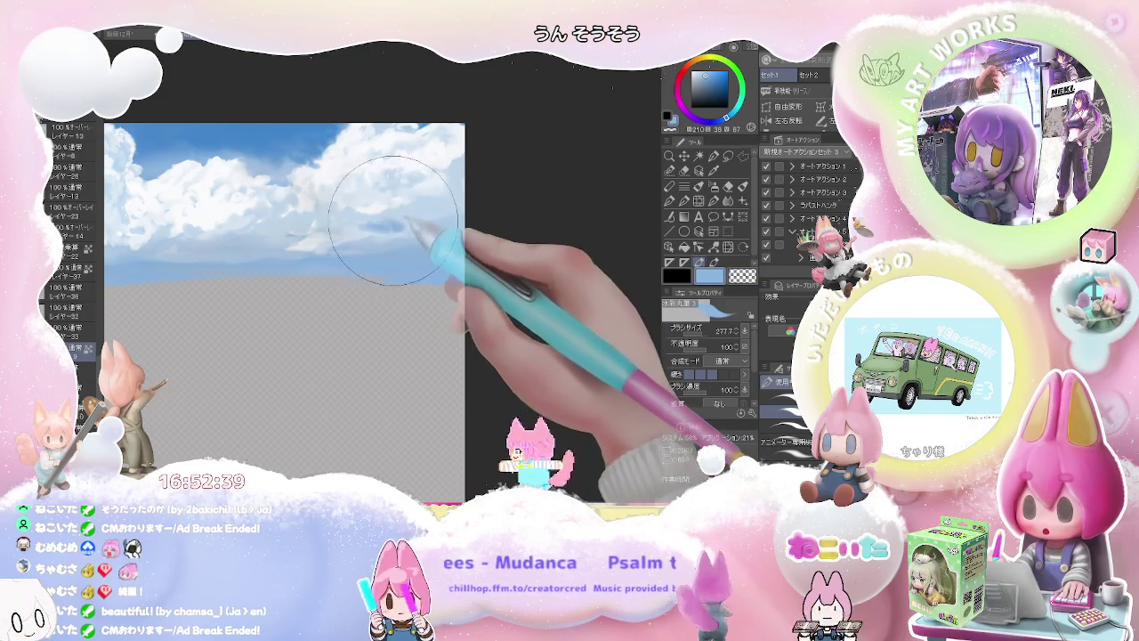
alt+click(403, 227)
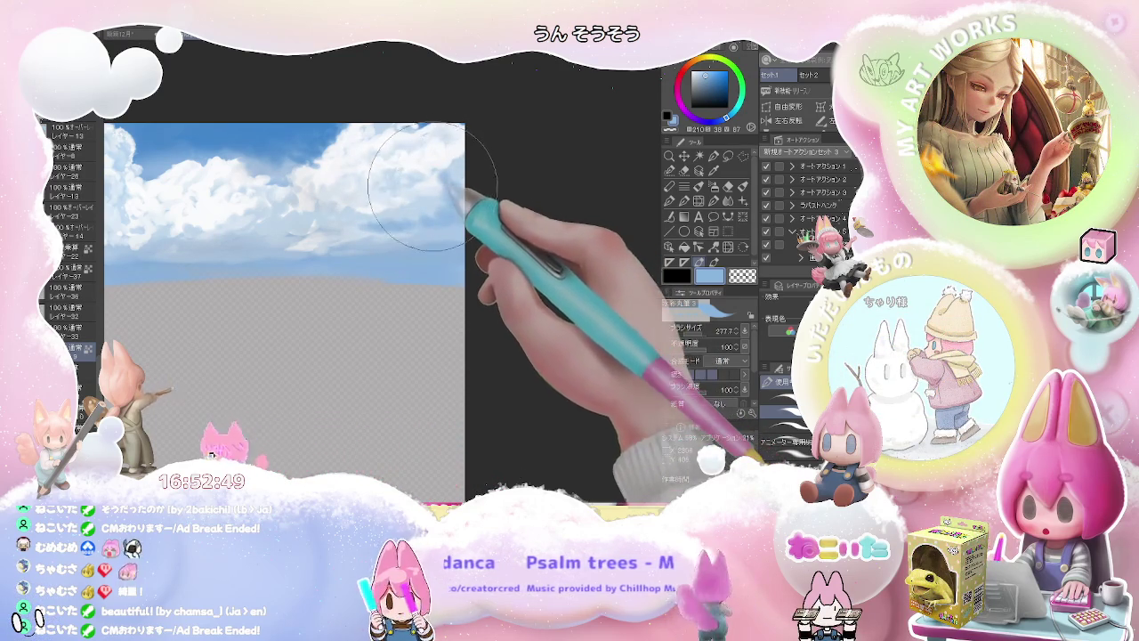
Sample pale and bluer cloud tones, then paint mid blue over the lower clouds
alt+click(440, 194)
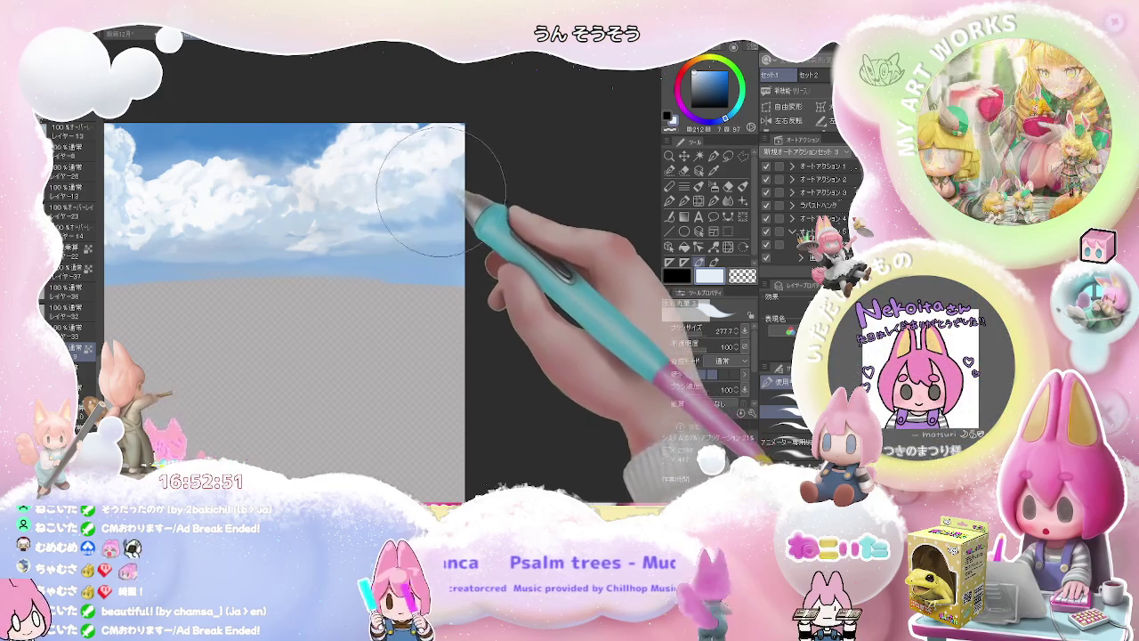
scroll(445, 195, down, 1)
scroll(476, 209, down, 3)
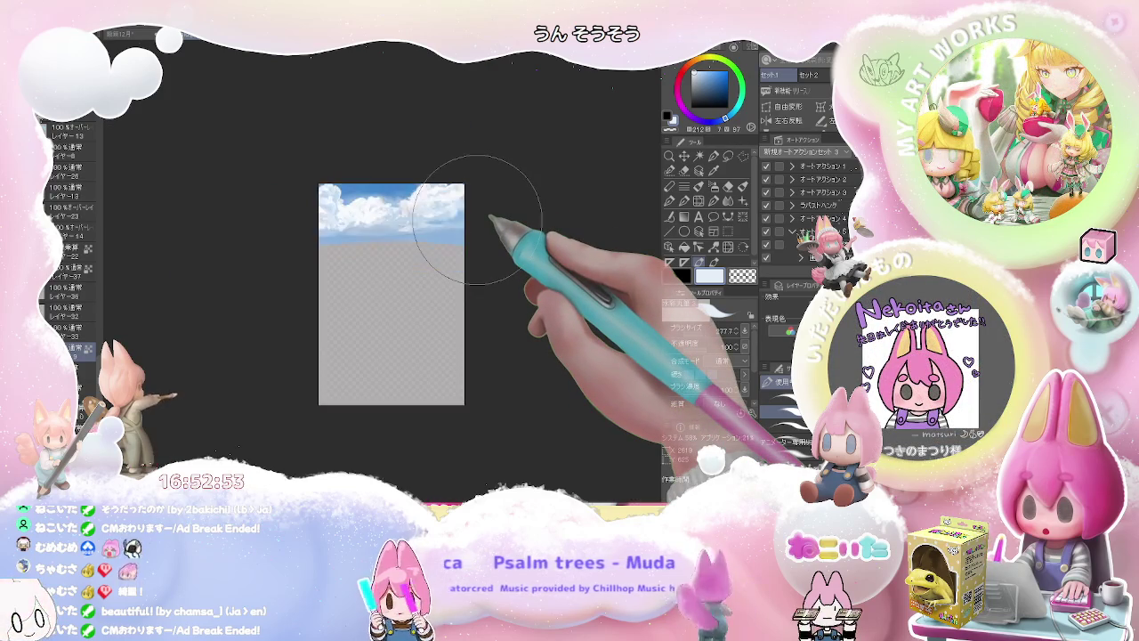
scroll(476, 218, up, 3)
scroll(406, 241, up, 1)
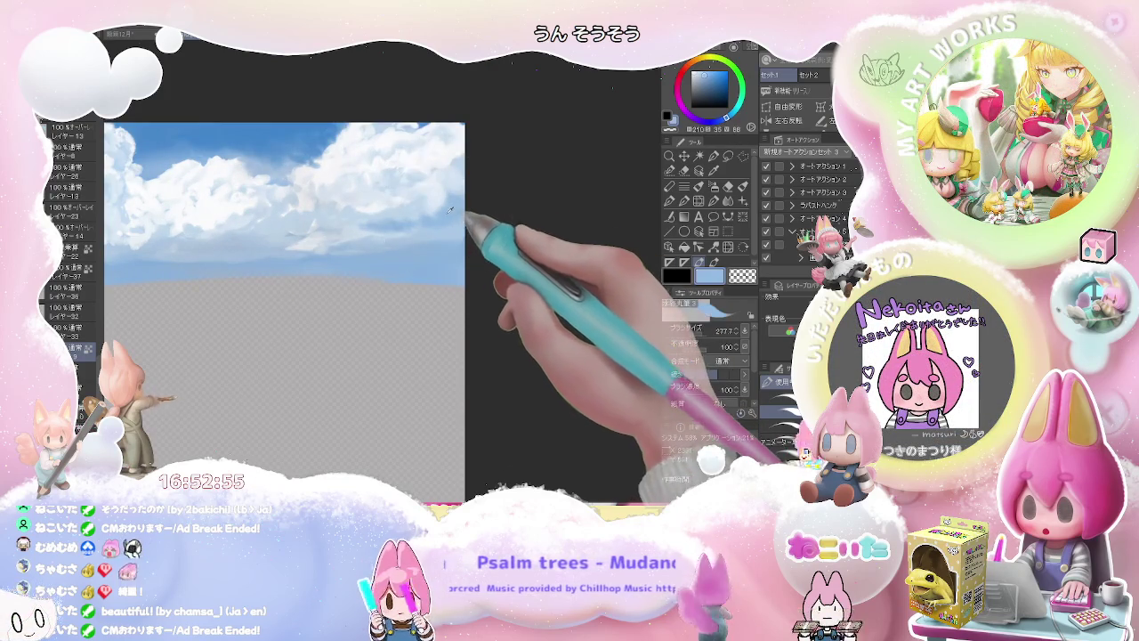
alt+click(243, 242)
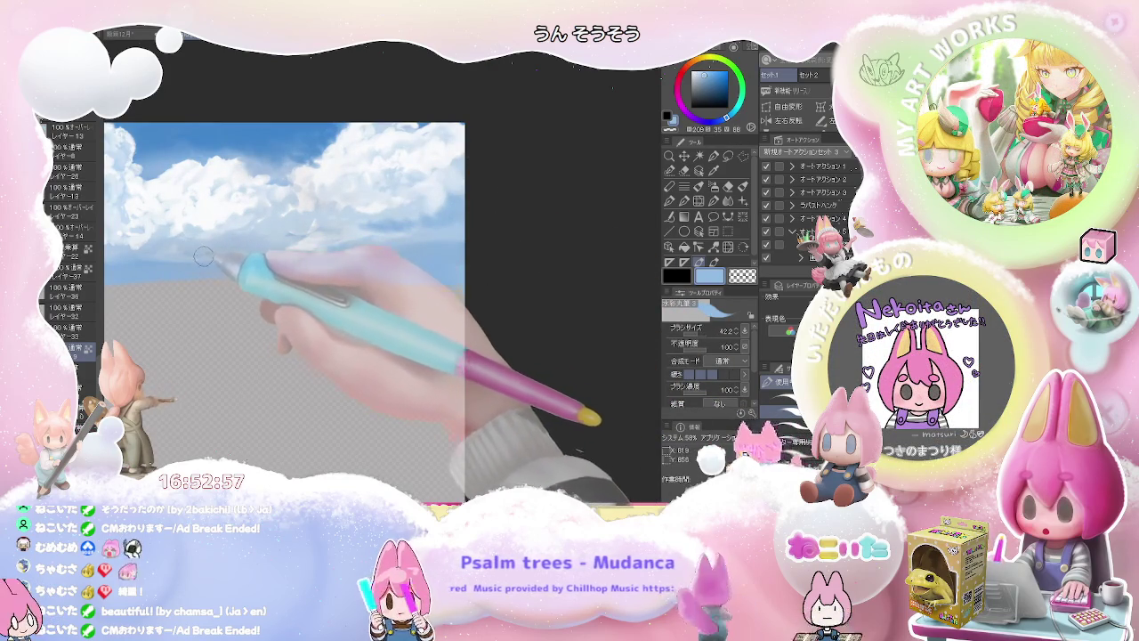
alt+click(178, 226)
drag(178, 227, 163, 253)
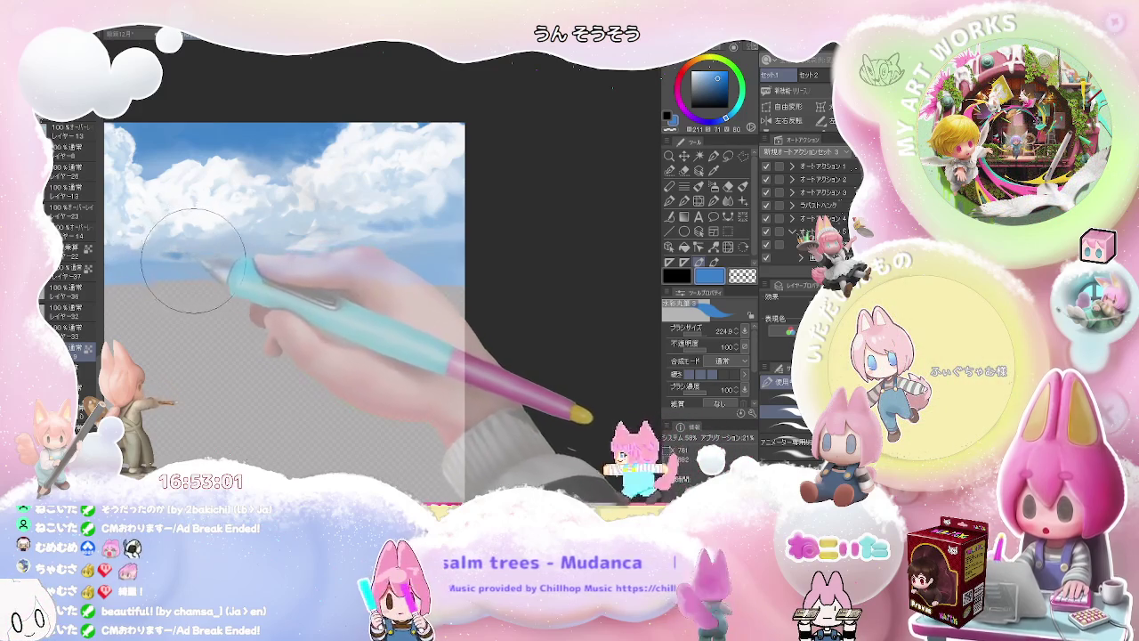
Brighten a thin near-white cloud wisp and reshape it with light blue strokes around it
alt+click(187, 258)
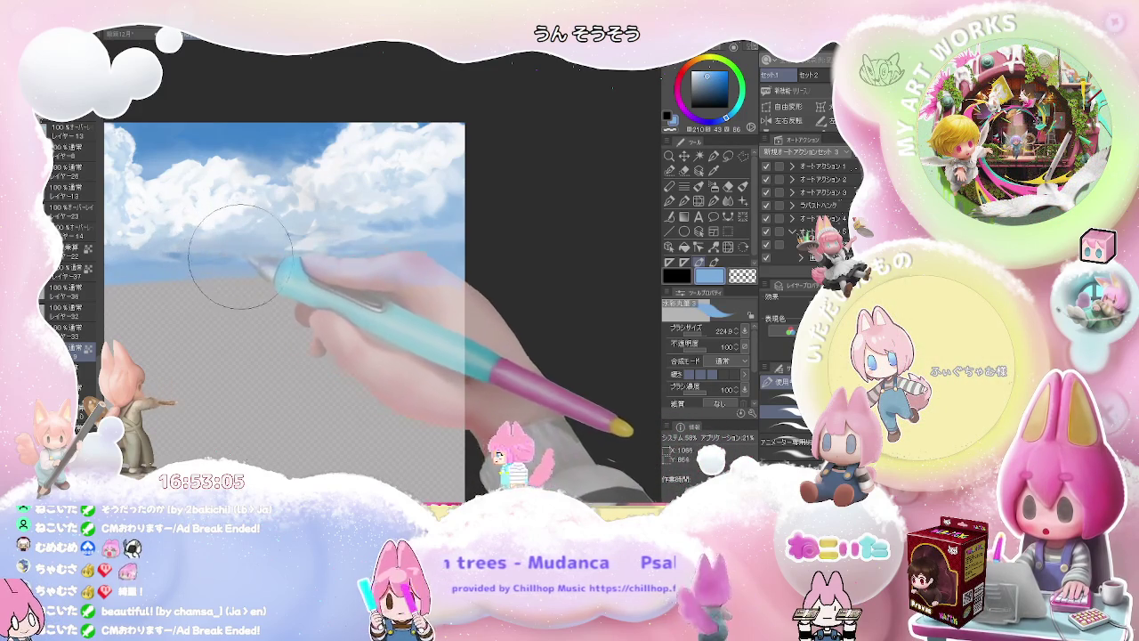
alt+click(307, 239)
drag(306, 239, 305, 241)
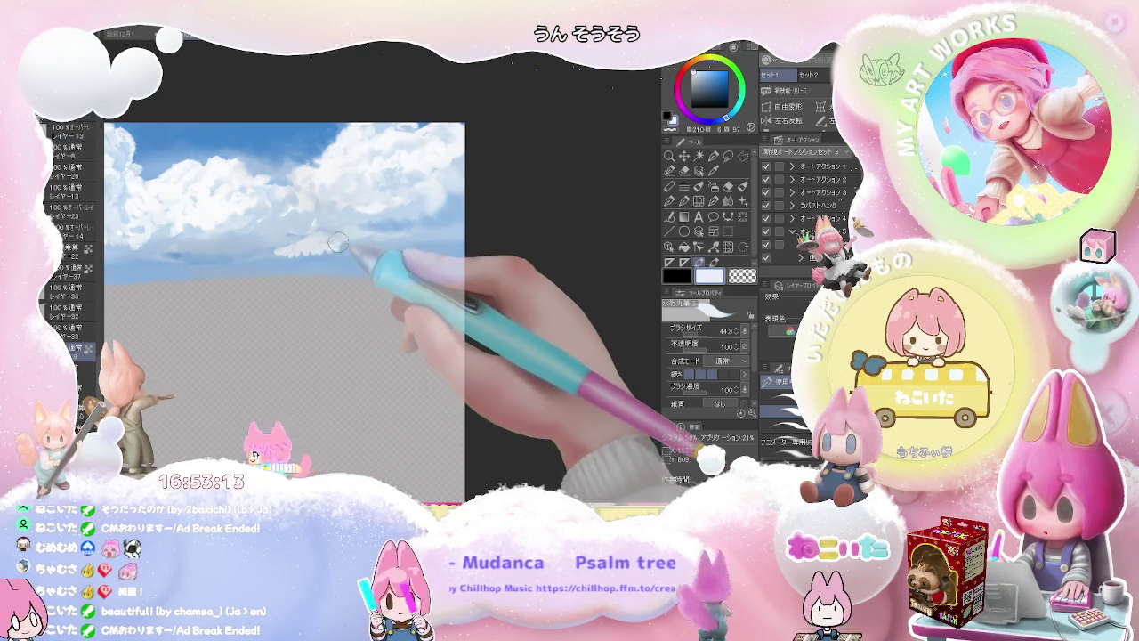
drag(335, 248, 298, 241)
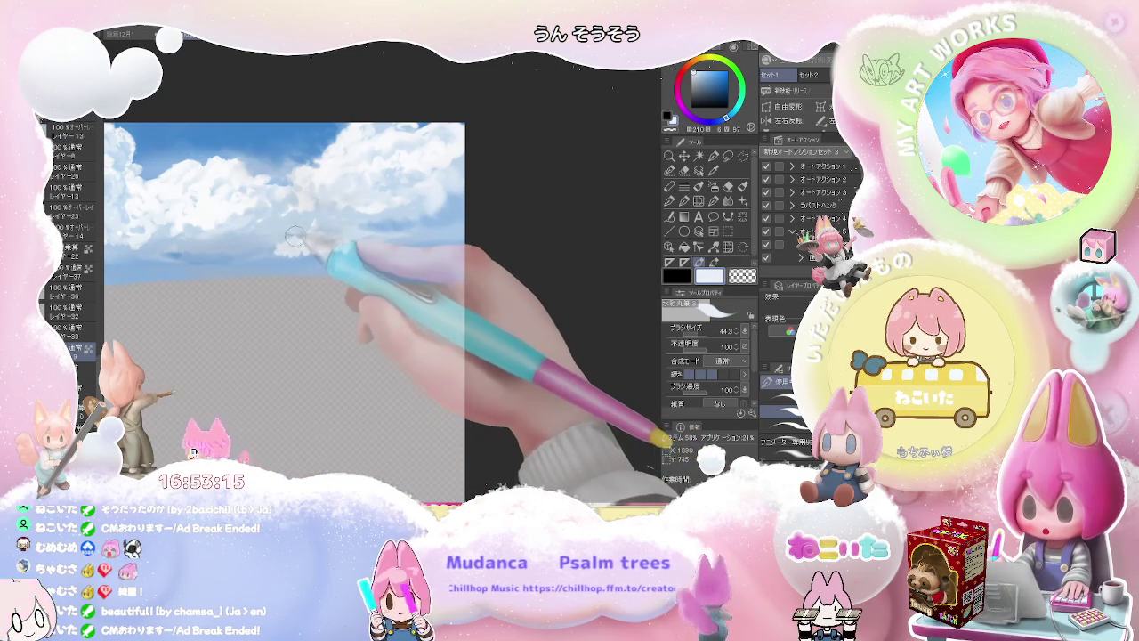
alt+click(303, 242)
drag(298, 245, 204, 255)
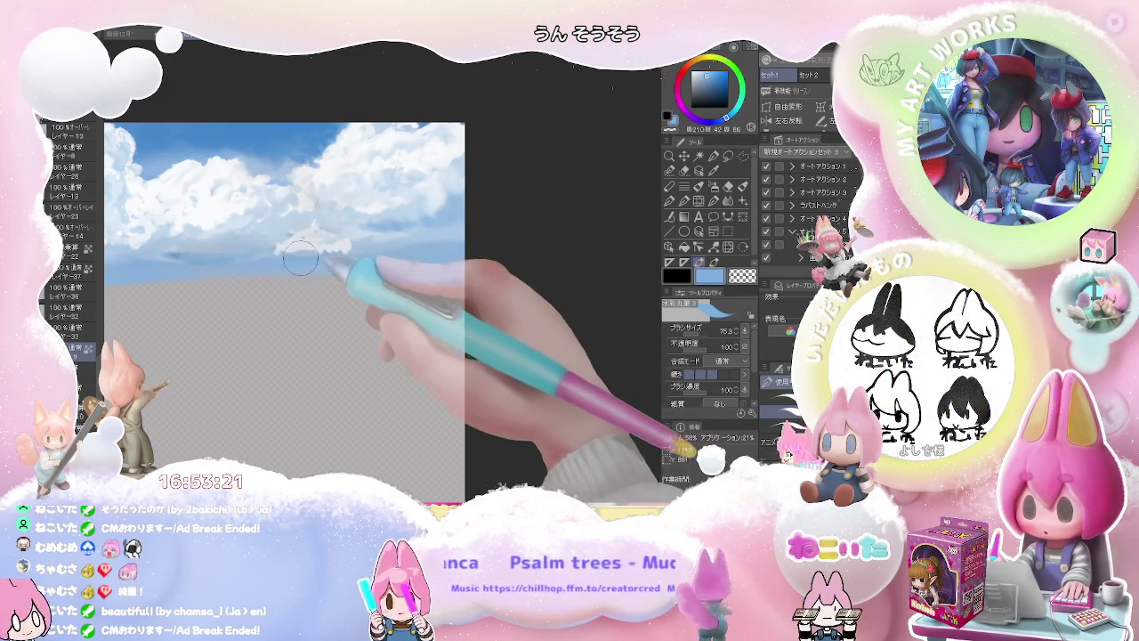
drag(307, 258, 331, 258)
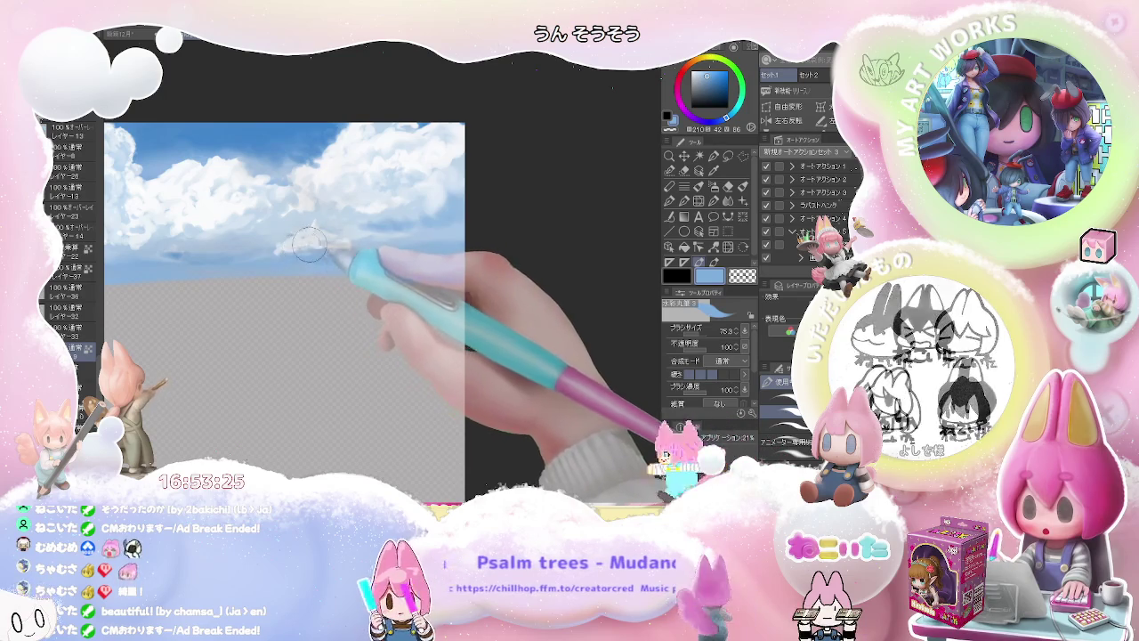
Pick a near-white cloud colour and make the brush much smaller for highlights
alt+click(221, 194)
key(bracketleft)
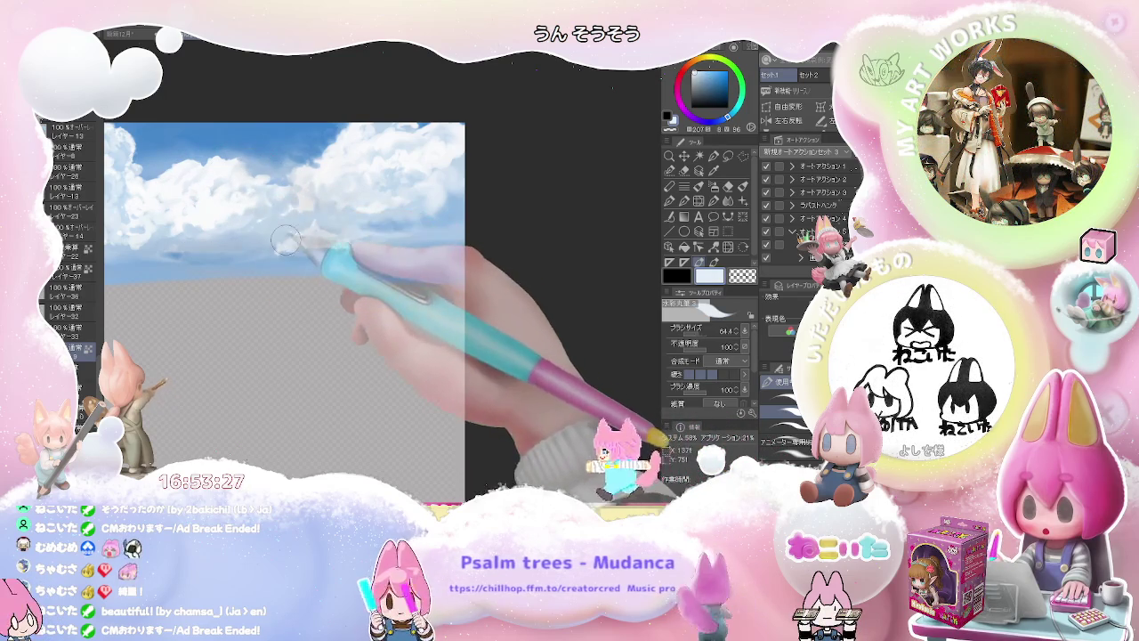
alt+click(286, 224)
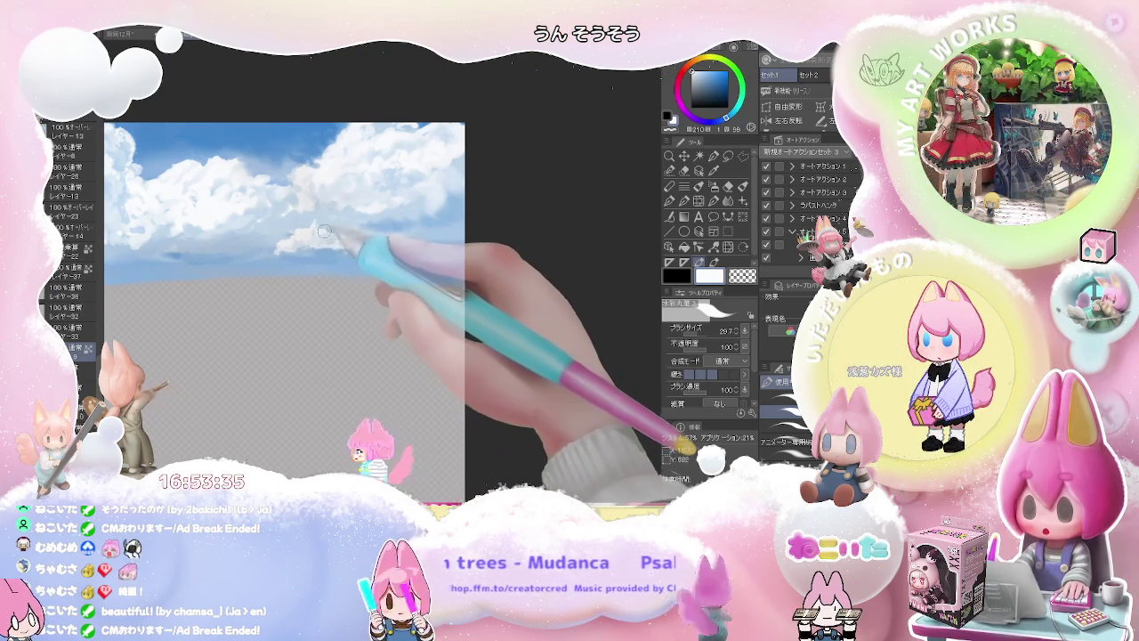
scroll(329, 237, down, 1)
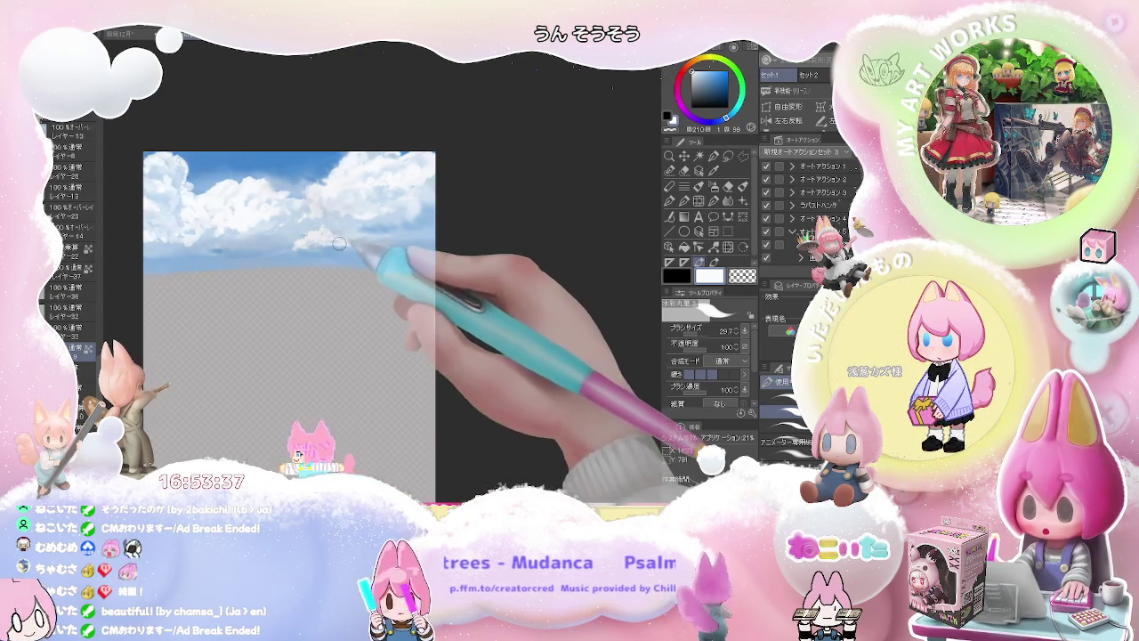
Check the whole sky, then soften the clouds with a much larger brush using broad strokes
key(bracketright)
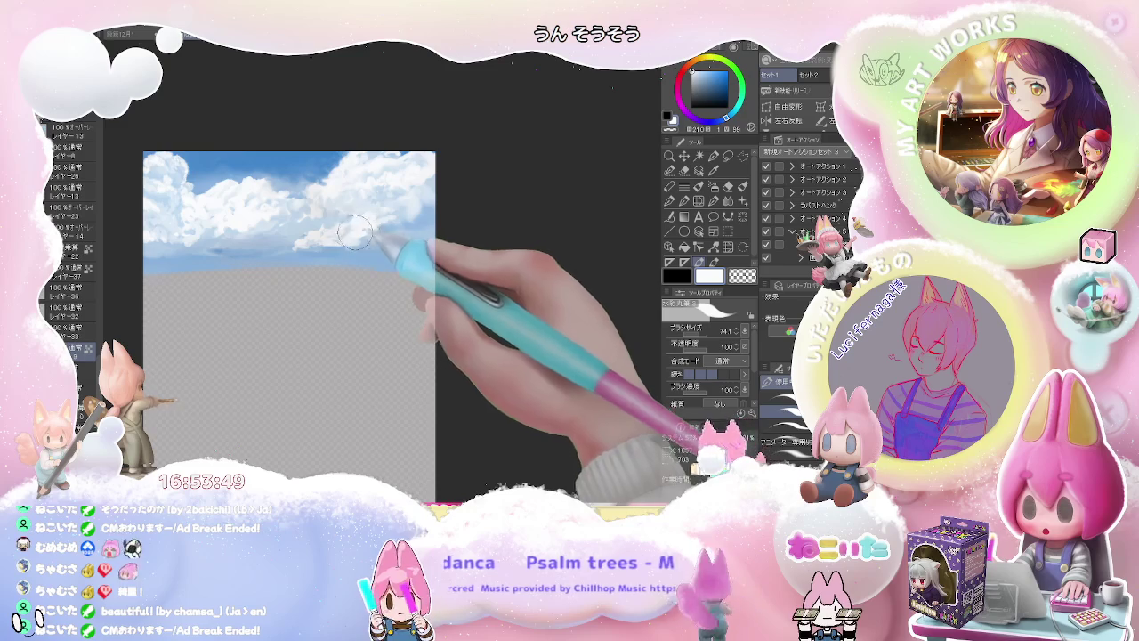
key(ctrl+minus)
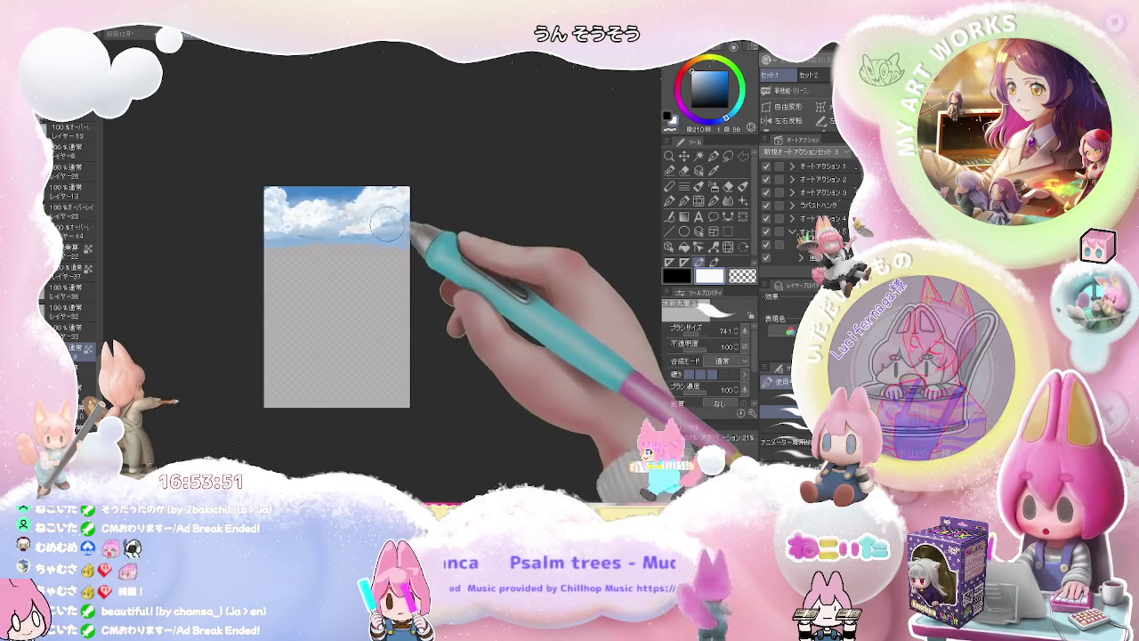
key(ctrl+plus)
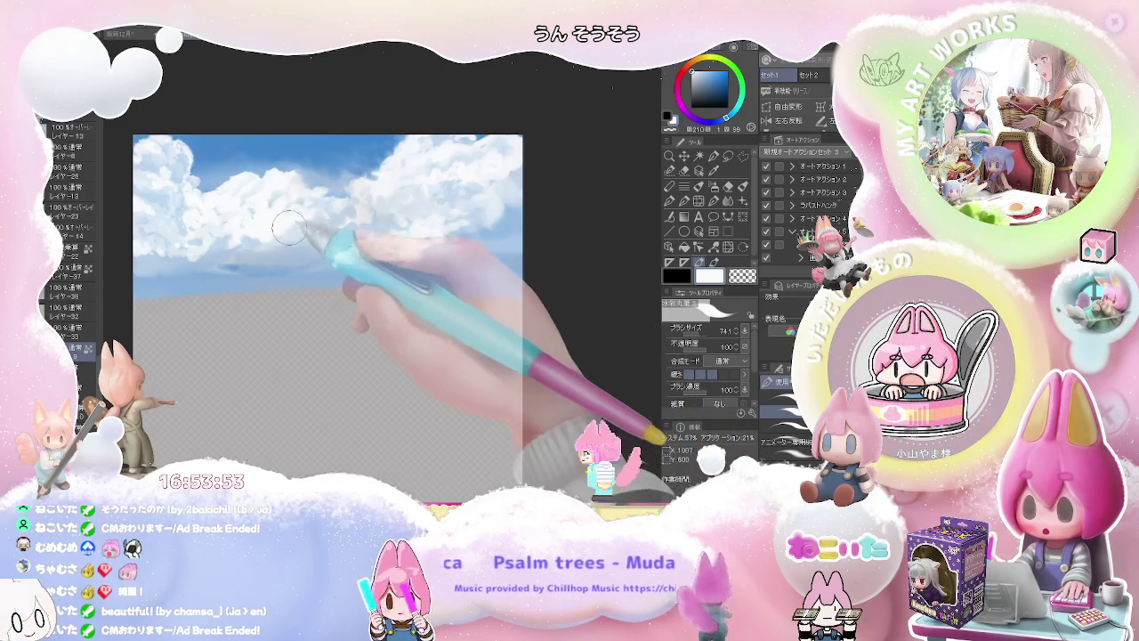
drag(269, 246, 259, 240)
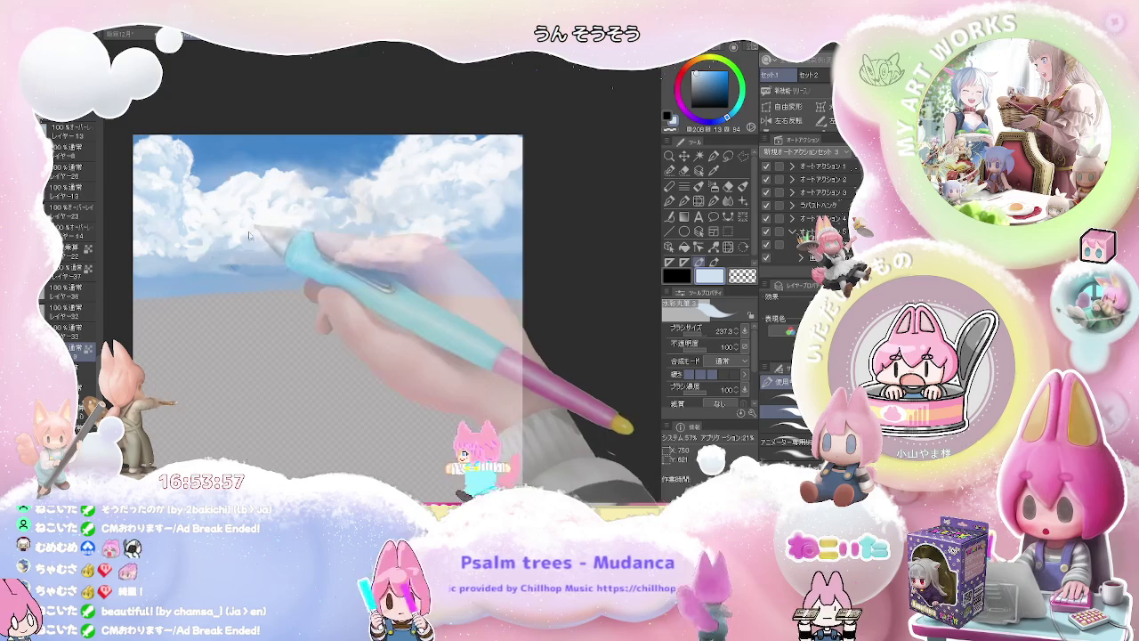
mouse_move(254, 227)
mouse_down()
mouse_move(249, 211)
mouse_move(269, 210)
mouse_up()
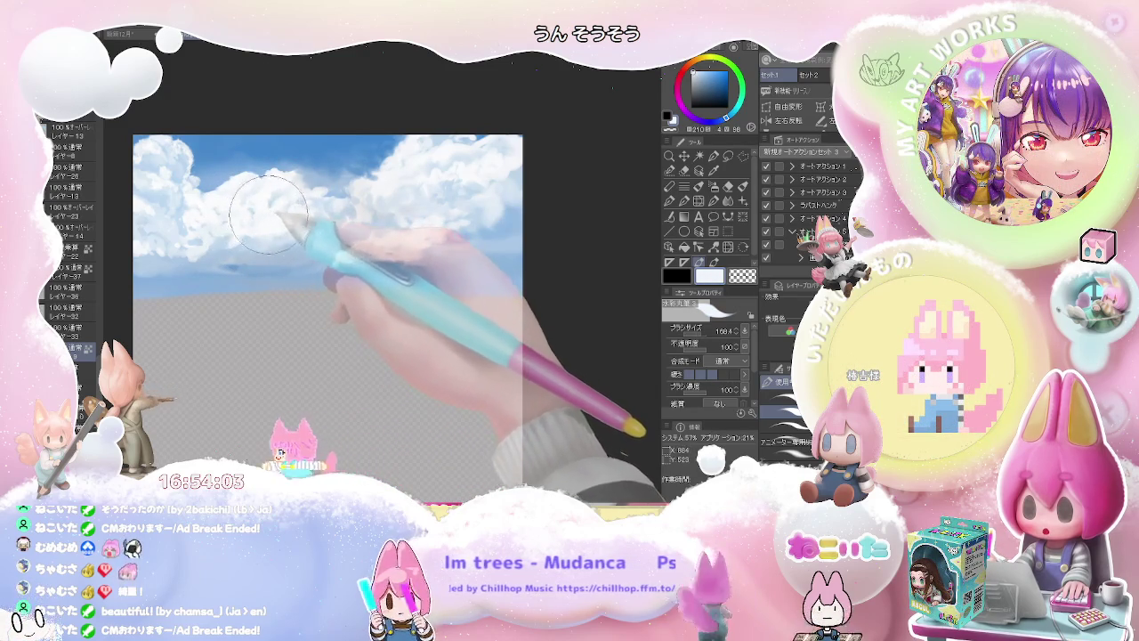
scroll(327, 229, down, 1)
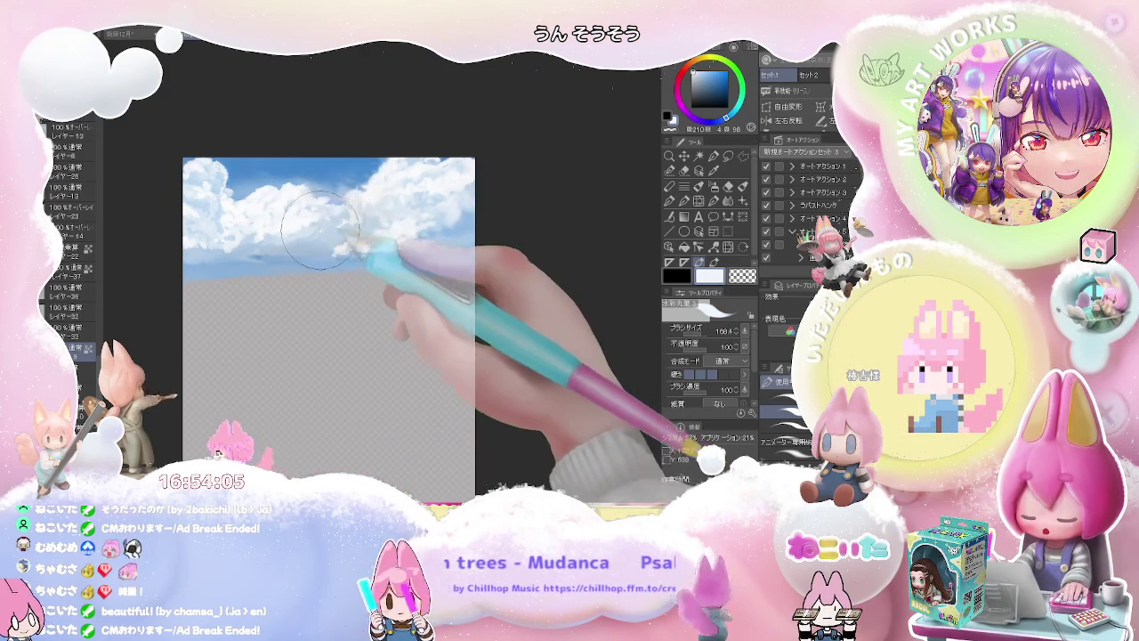
scroll(327, 228, up, 1)
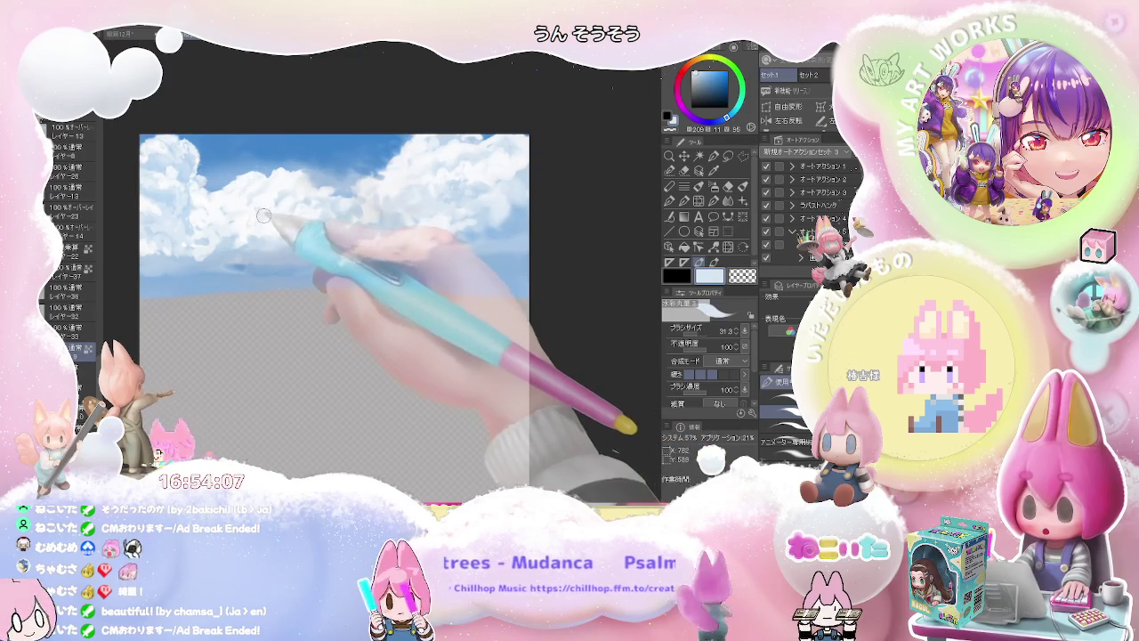
mouse_move(268, 214)
mouse_down()
mouse_move(333, 214)
mouse_move(321, 239)
mouse_move(291, 244)
mouse_up()
scroll(265, 223, down, 1)
scroll(320, 221, up, 1)
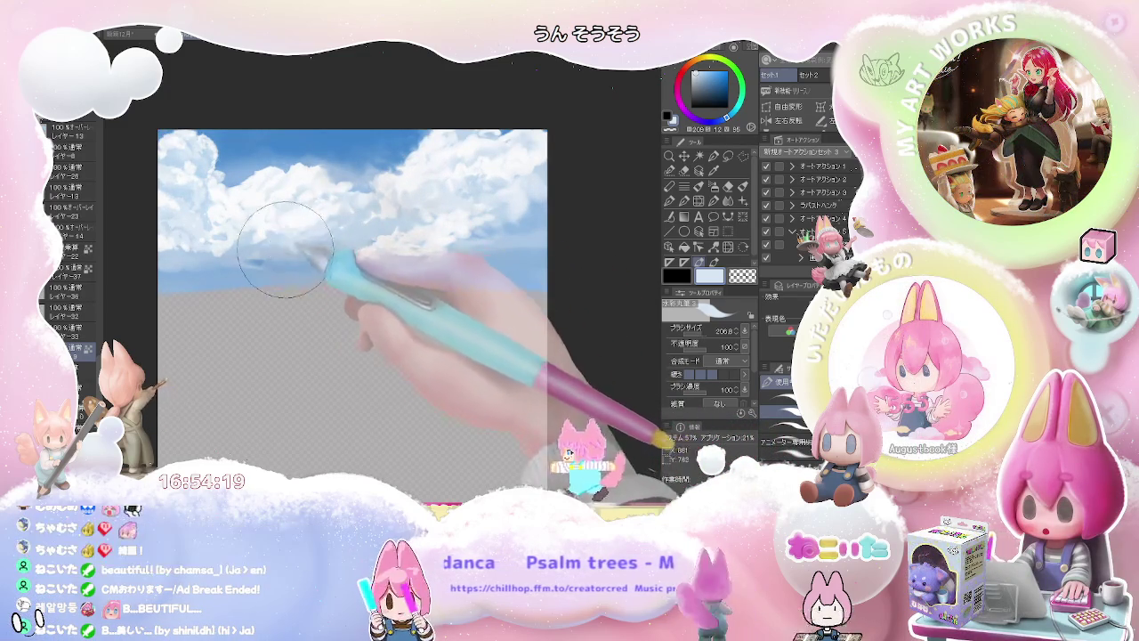
scroll(338, 230, down, 2)
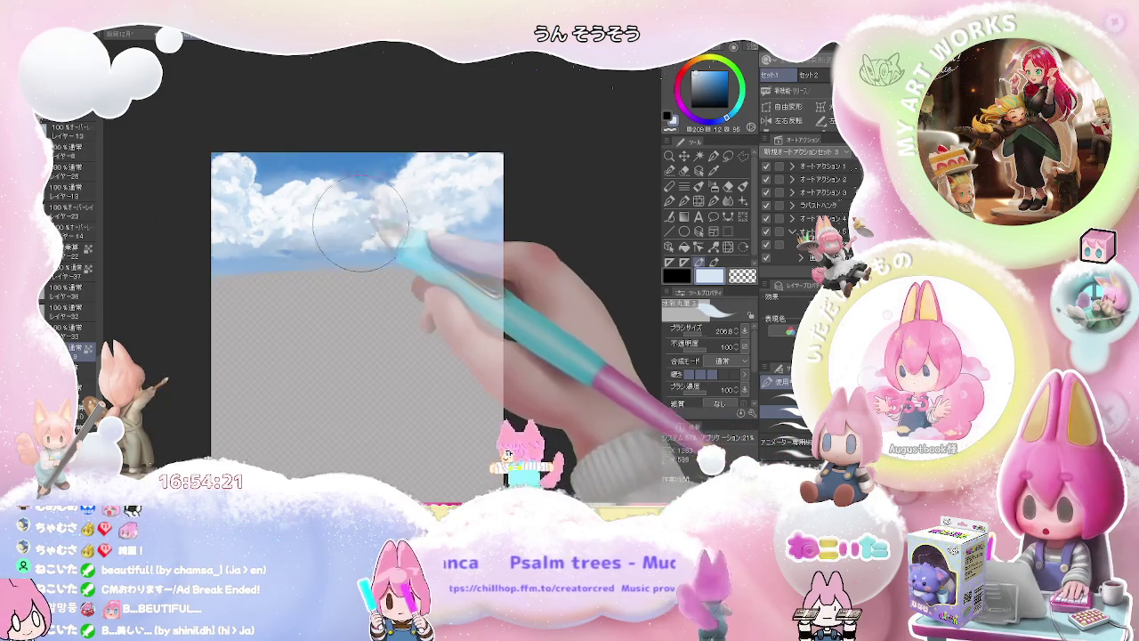
Paint deeper blue sky over the upper clouds
scroll(356, 216, down, 2)
scroll(458, 234, up, 2)
scroll(347, 189, up, 2)
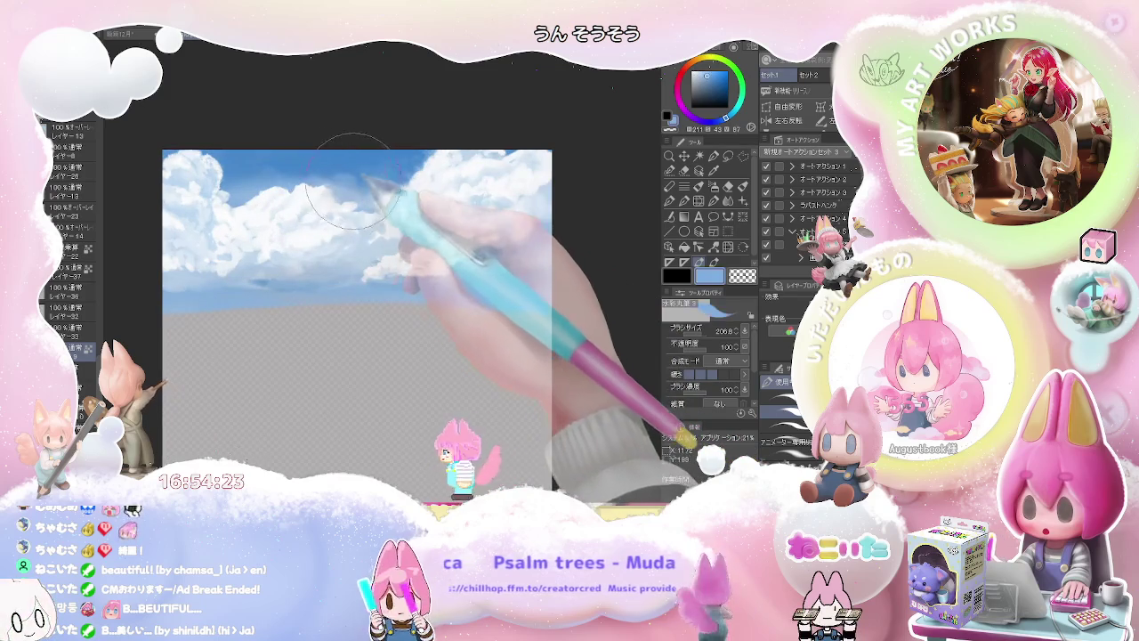
alt+click(418, 191)
drag(418, 190, 391, 175)
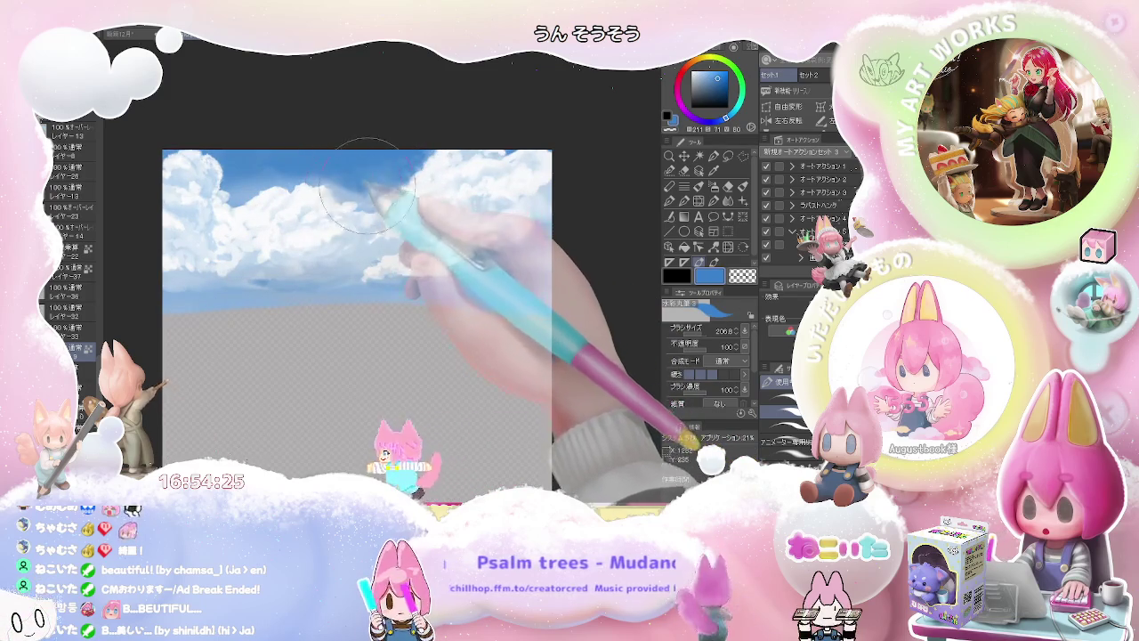
Blend light blue into the cloud area with a much larger brush, checking the whole sky
alt+click(339, 221)
alt+click(309, 249)
mouse_move(309, 249)
mouse_down()
mouse_move(335, 240)
mouse_move(318, 240)
mouse_up()
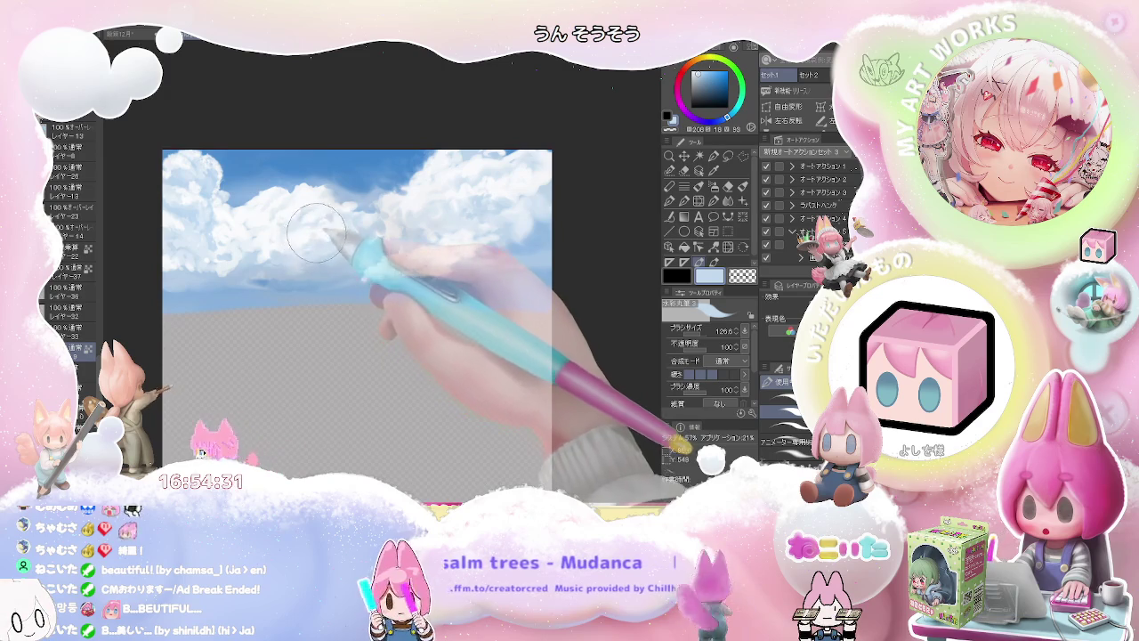
drag(318, 238, 336, 237)
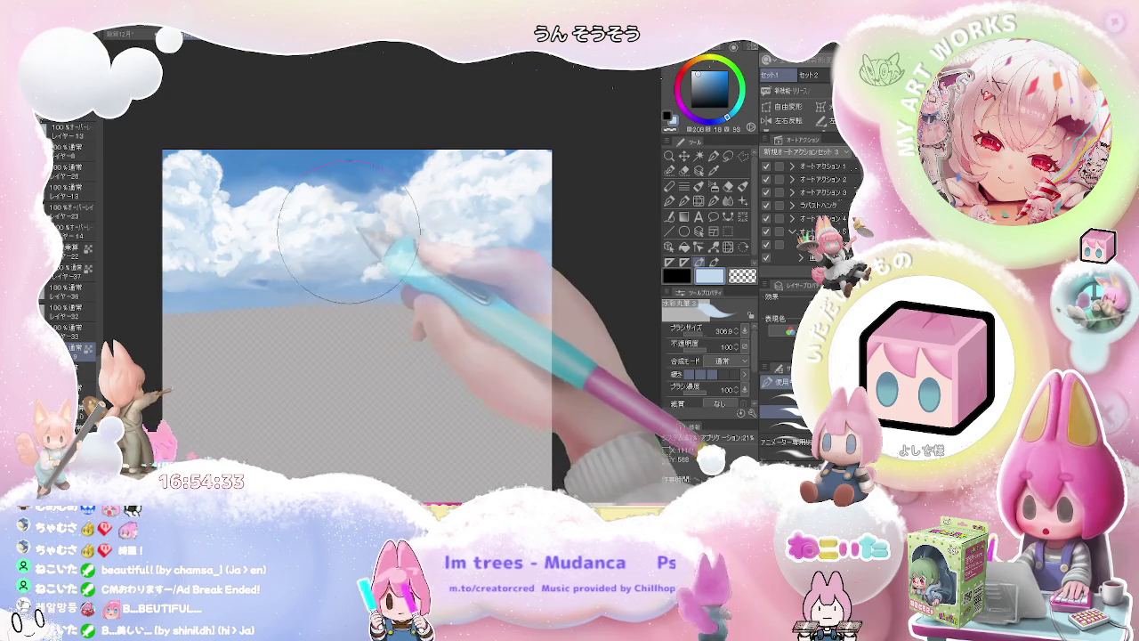
key(ctrl+minus)
key(ctrl+plus)
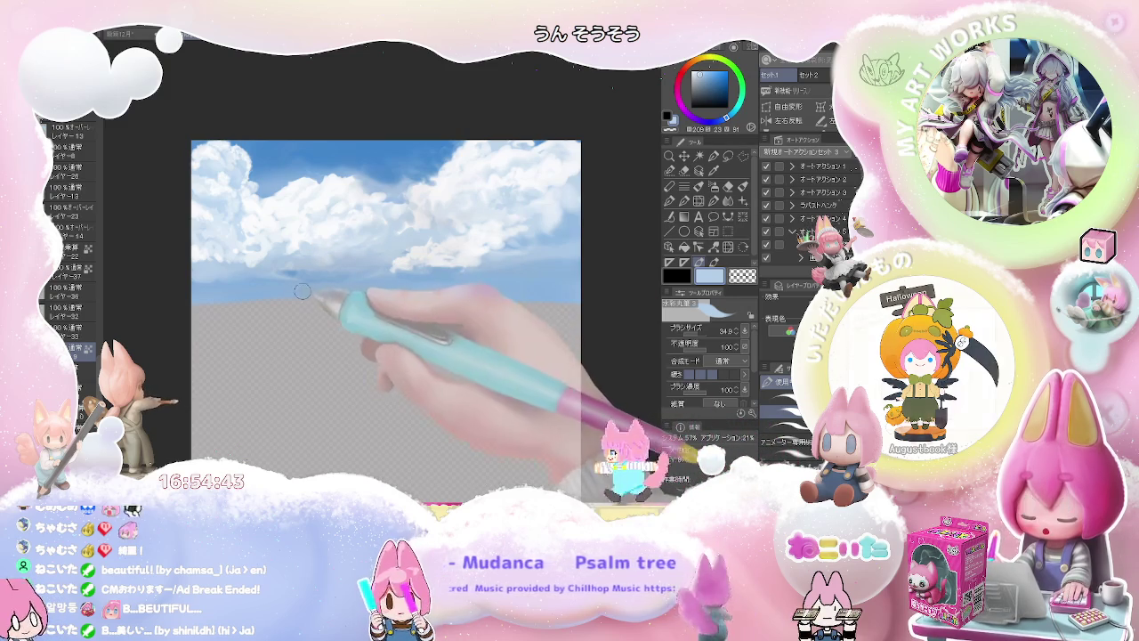
Paint mid blue shading into the clouds, adjusting brush size with [ and ] for detail
alt+click(264, 269)
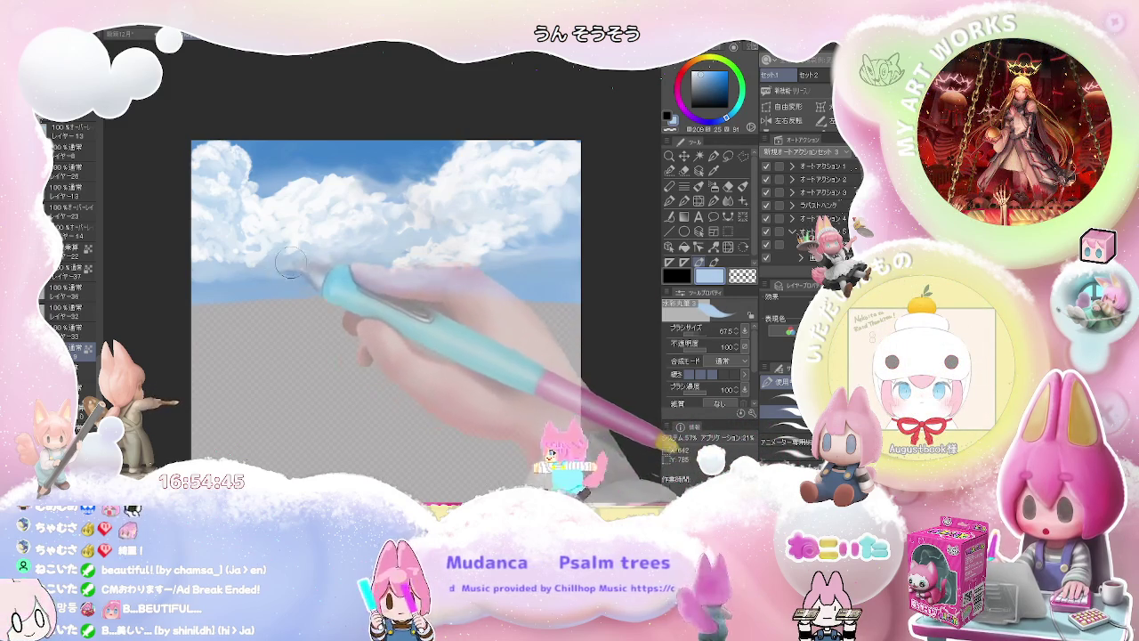
alt+click(264, 269)
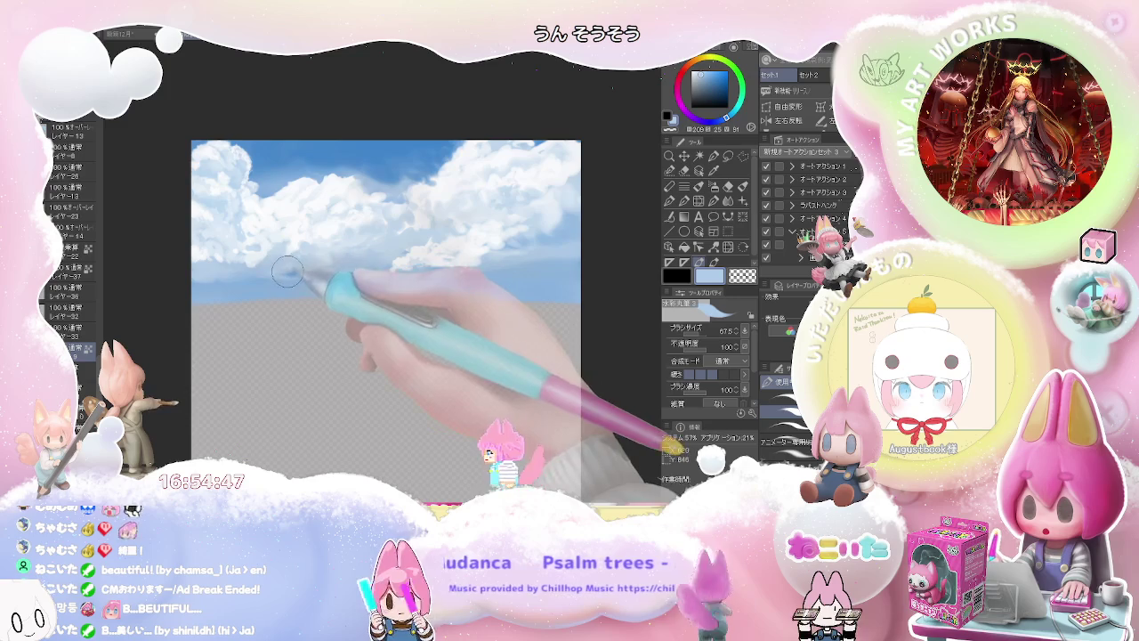
drag(263, 268, 267, 272)
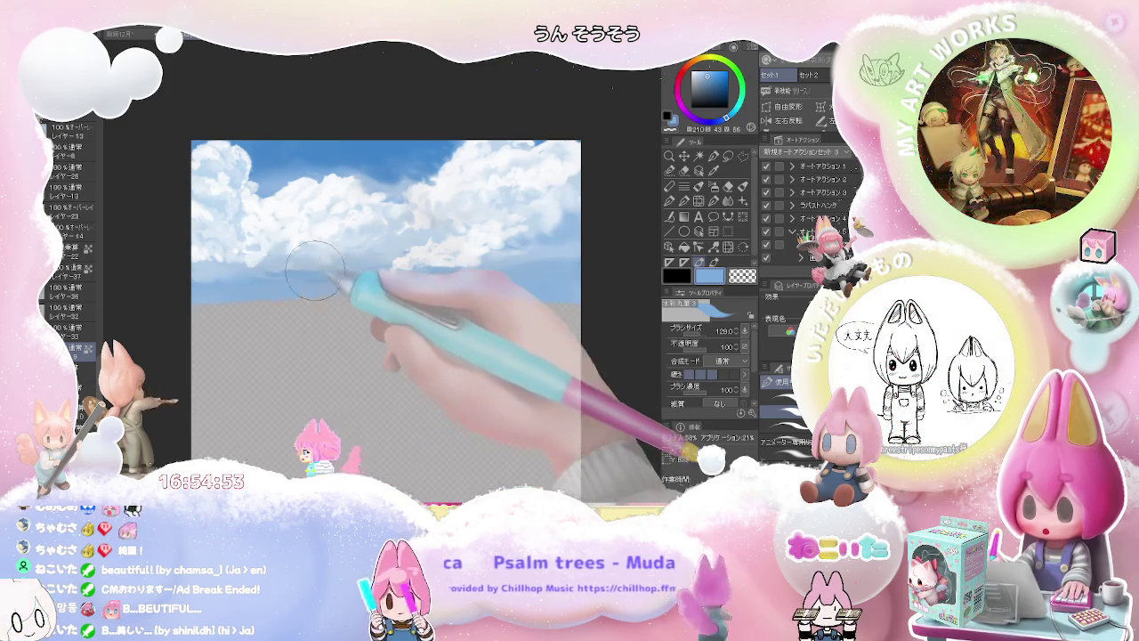
key(bracketleft)
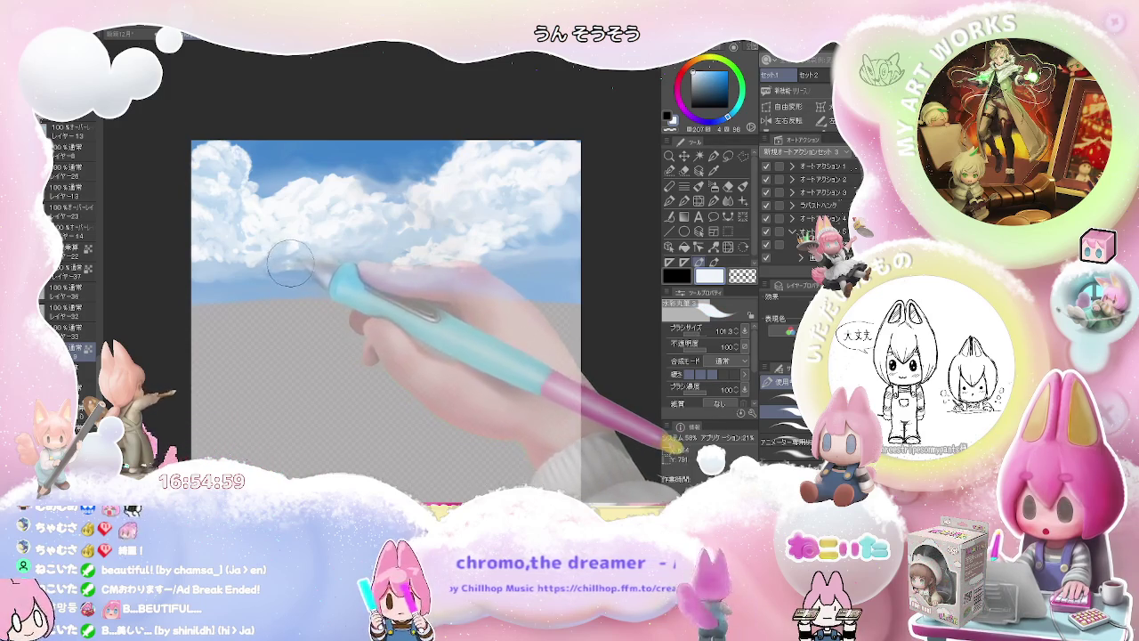
key(bracketleft)
key(bracketleft)
key(bracketleft)
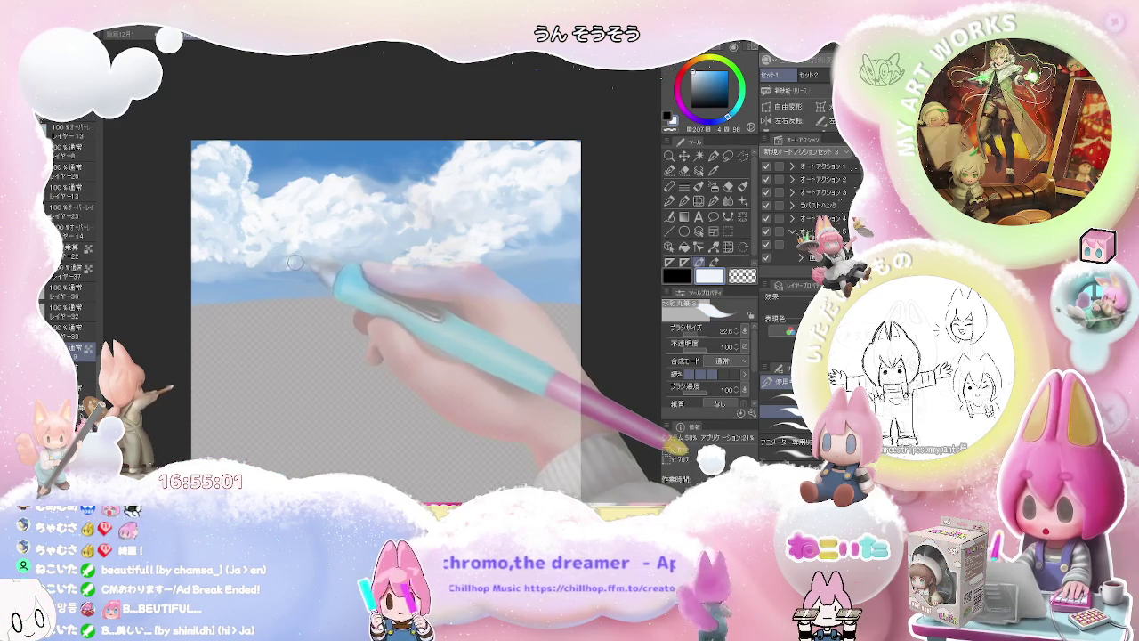
key(bracketright)
key(bracketright)
key(bracketright)
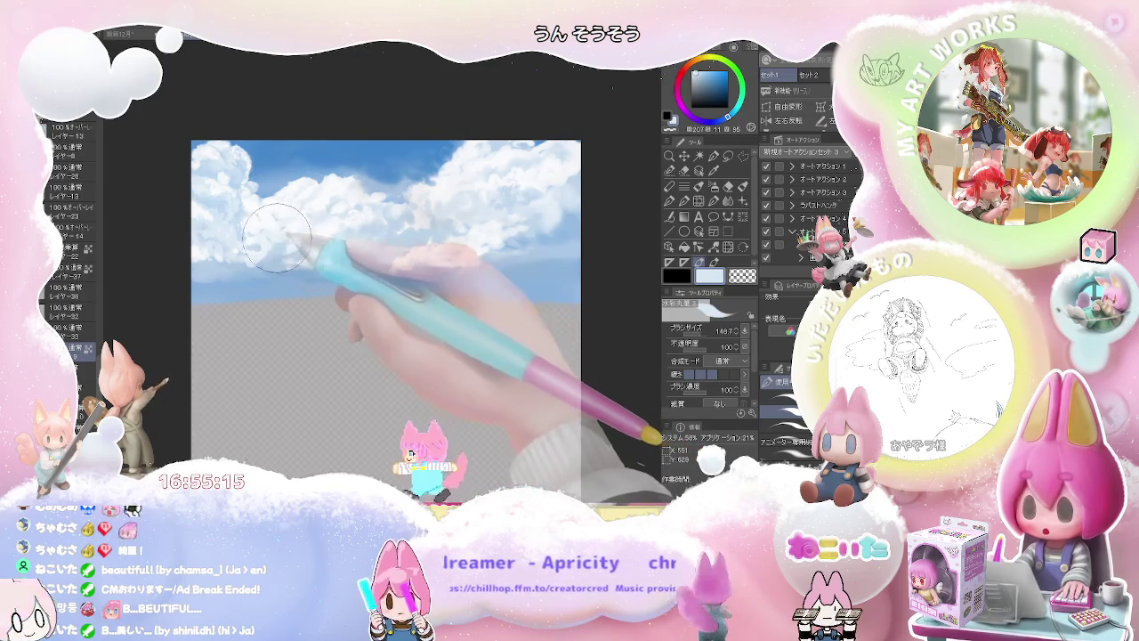
key(bracketright)
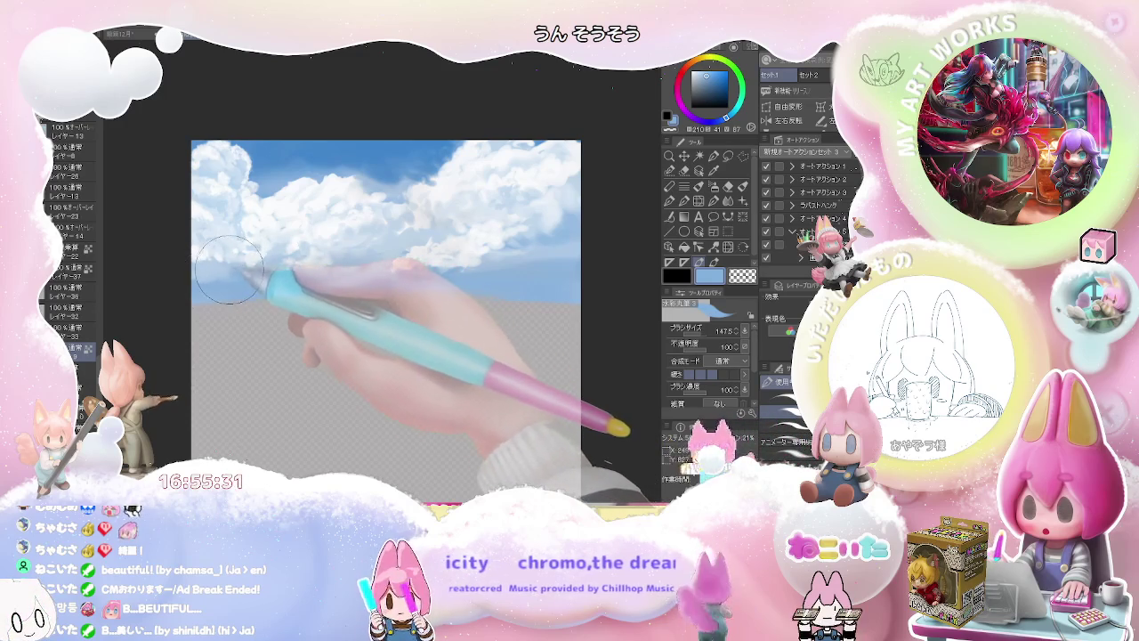
key(])
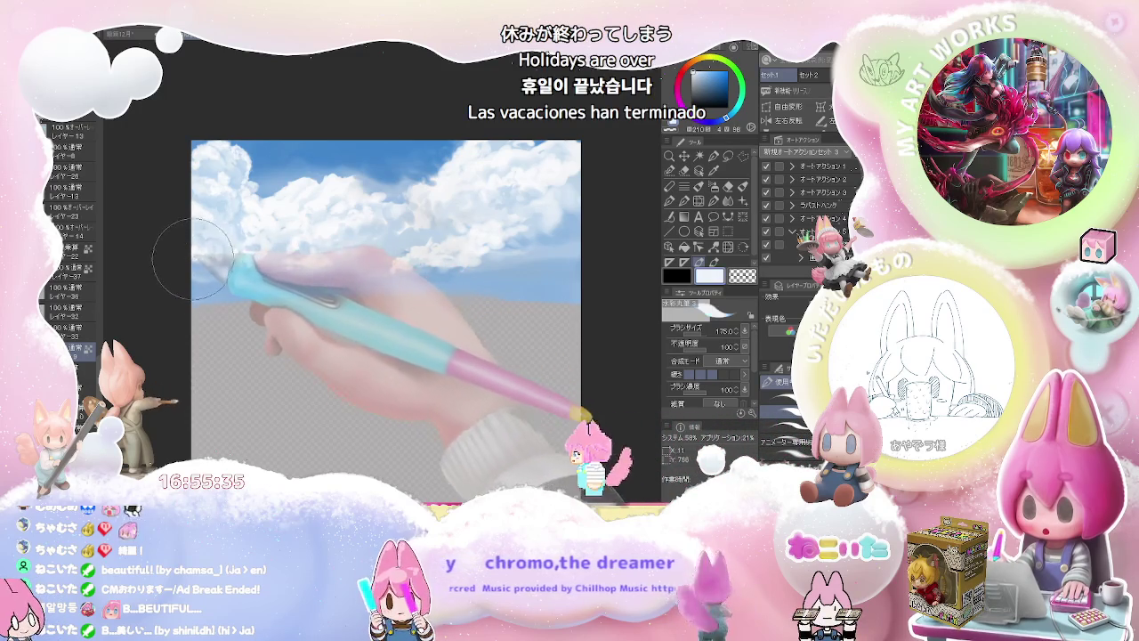
Switch to near-white with a much larger brush for broad cloud strokes
alt+click(195, 236)
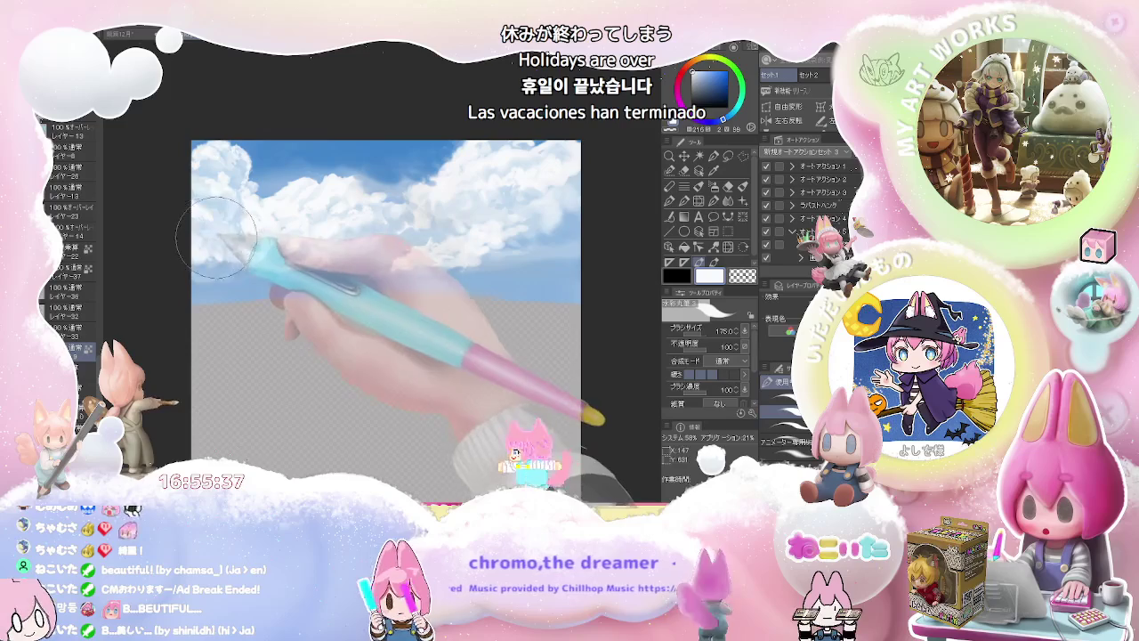
scroll(252, 240, down, 1)
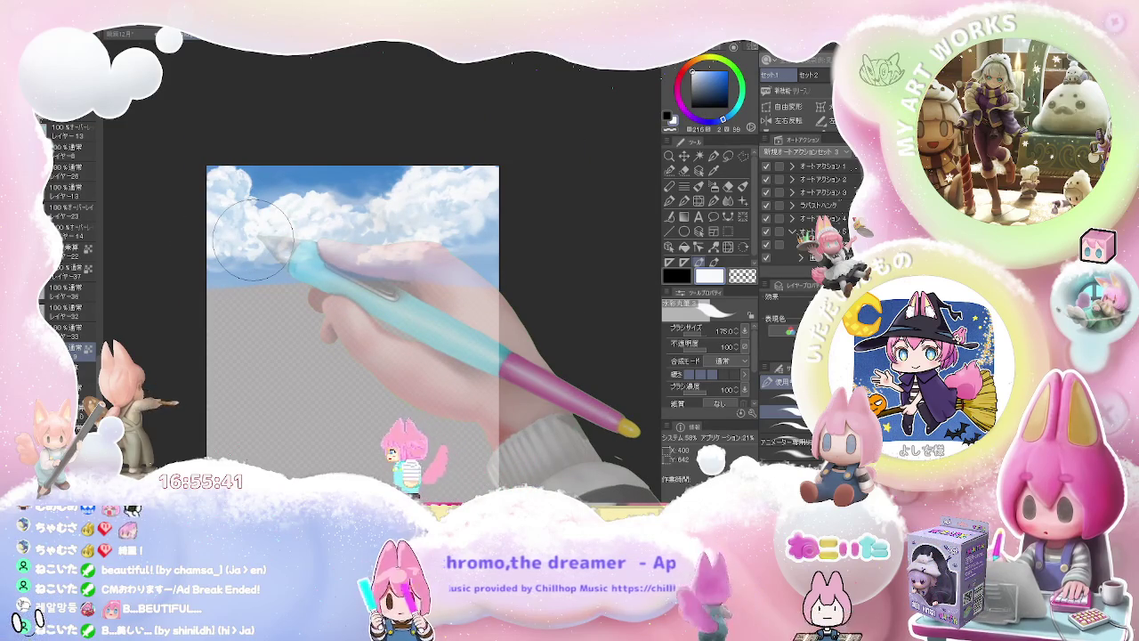
drag(252, 239, 309, 178)
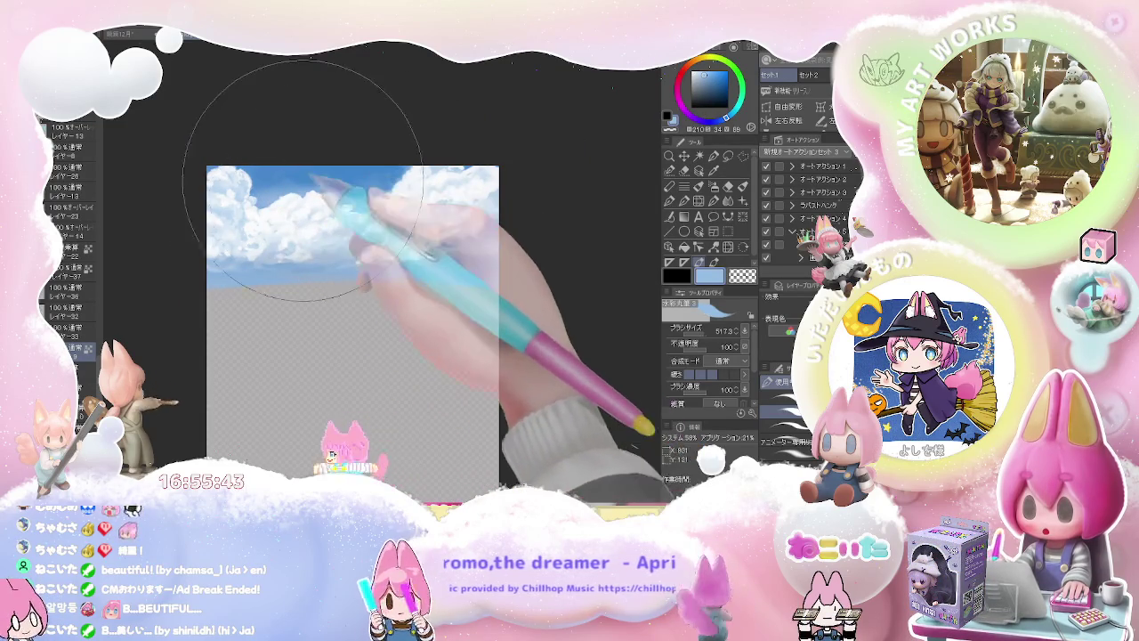
Pick a deeper blue for the upper sky and reposition and tilt the canvas view
alt+click(367, 181)
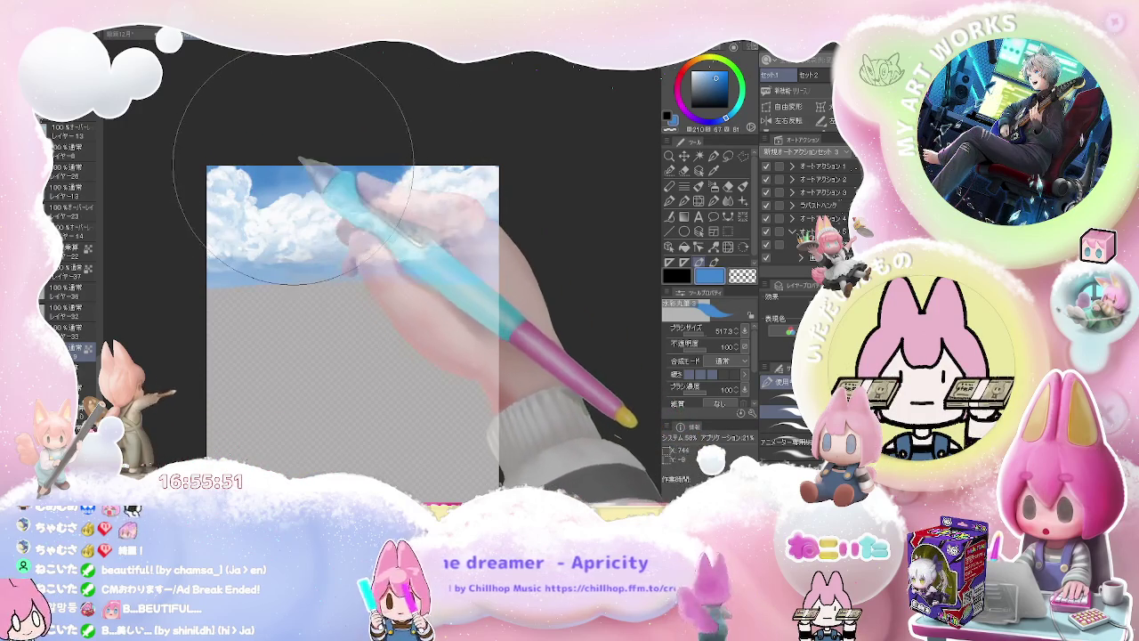
drag(363, 208, 308, 176)
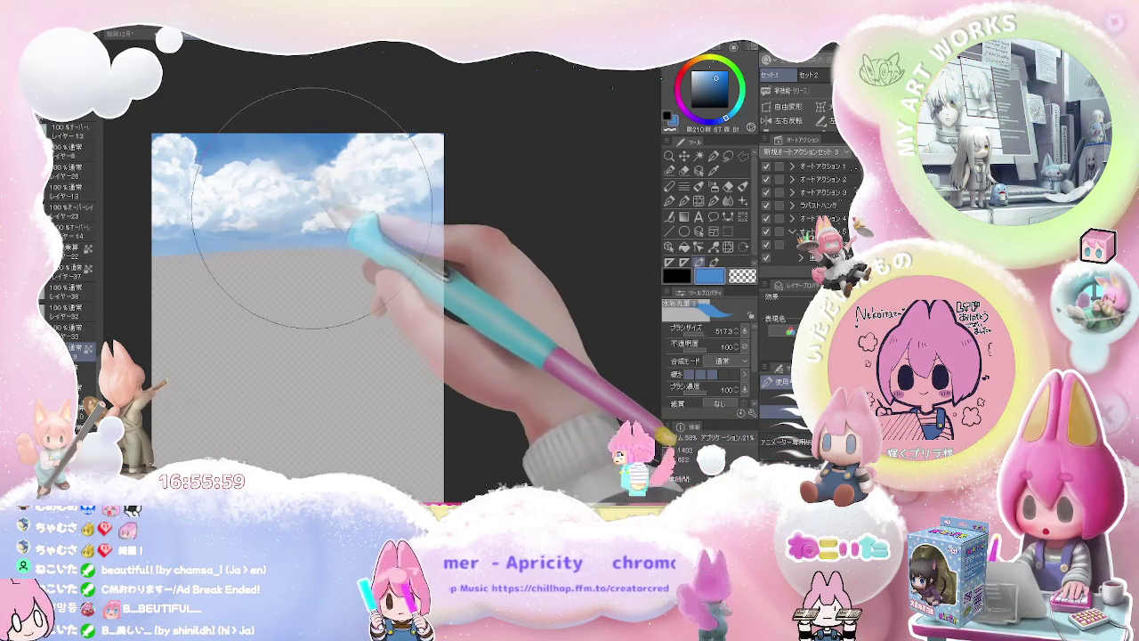
scroll(343, 205, down, 3)
key(asciicircum)
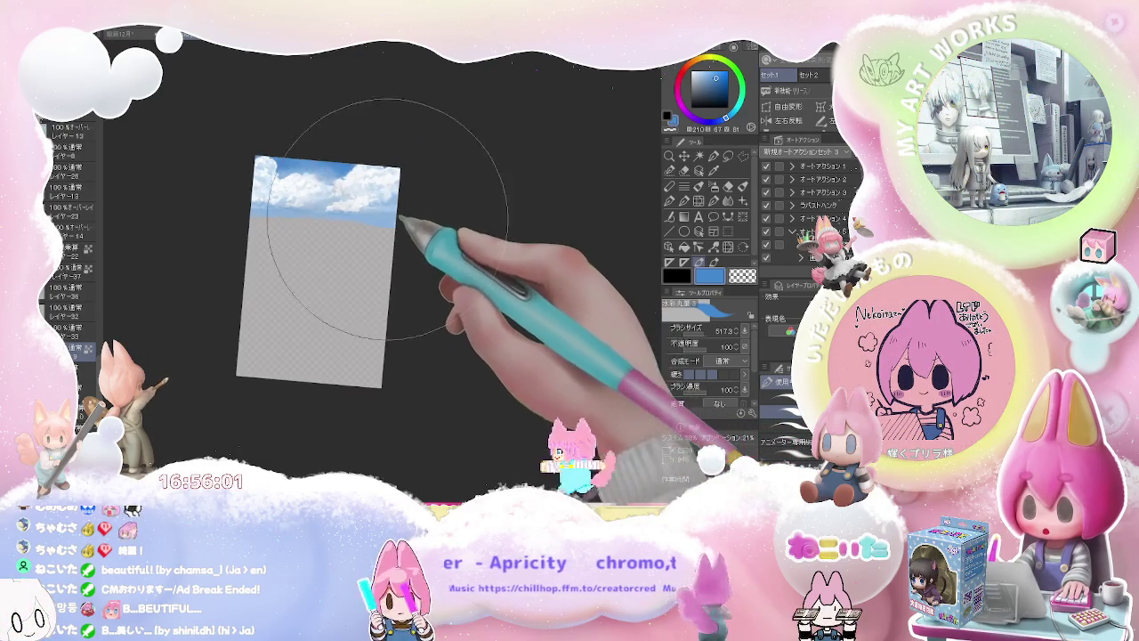
Set the brush to 120 for cloud-edge detail and turn the canvas view 90° clockwise
scroll(349, 187, up, 3)
scroll(343, 204, up, 2)
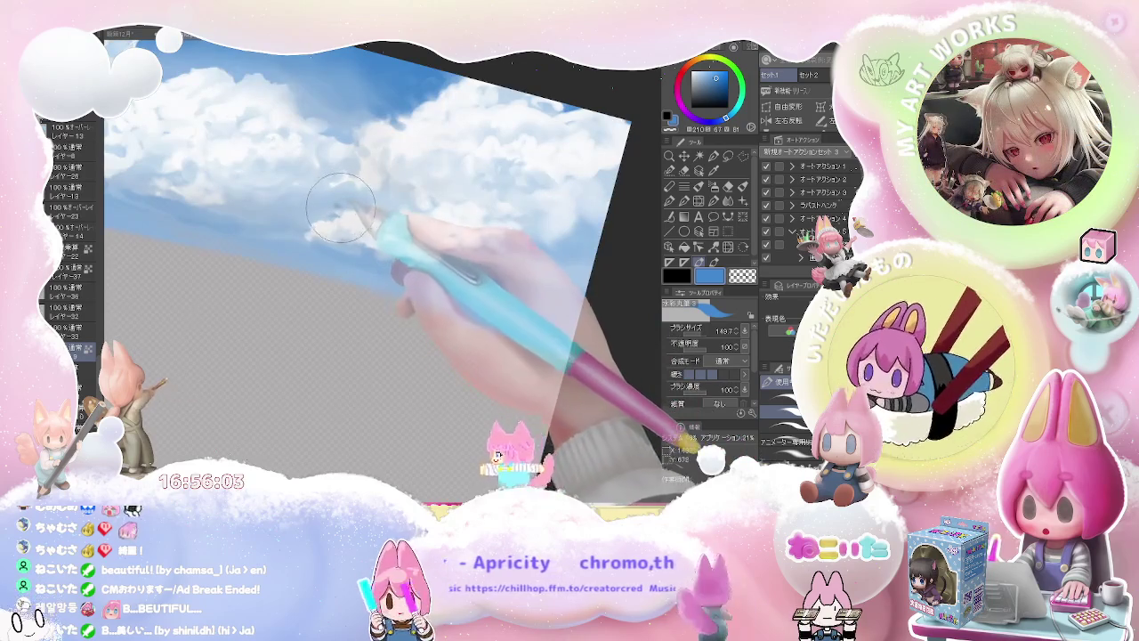
key(bracketleft)
key(bracketleft)
key(bracketleft)
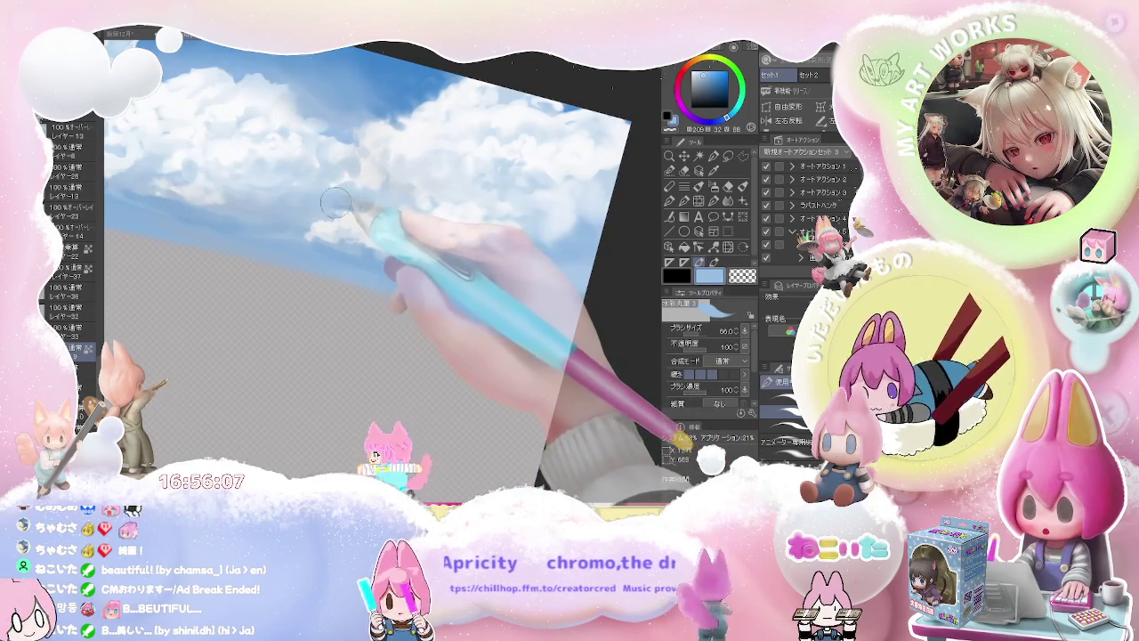
key(bracketright)
key(bracketright)
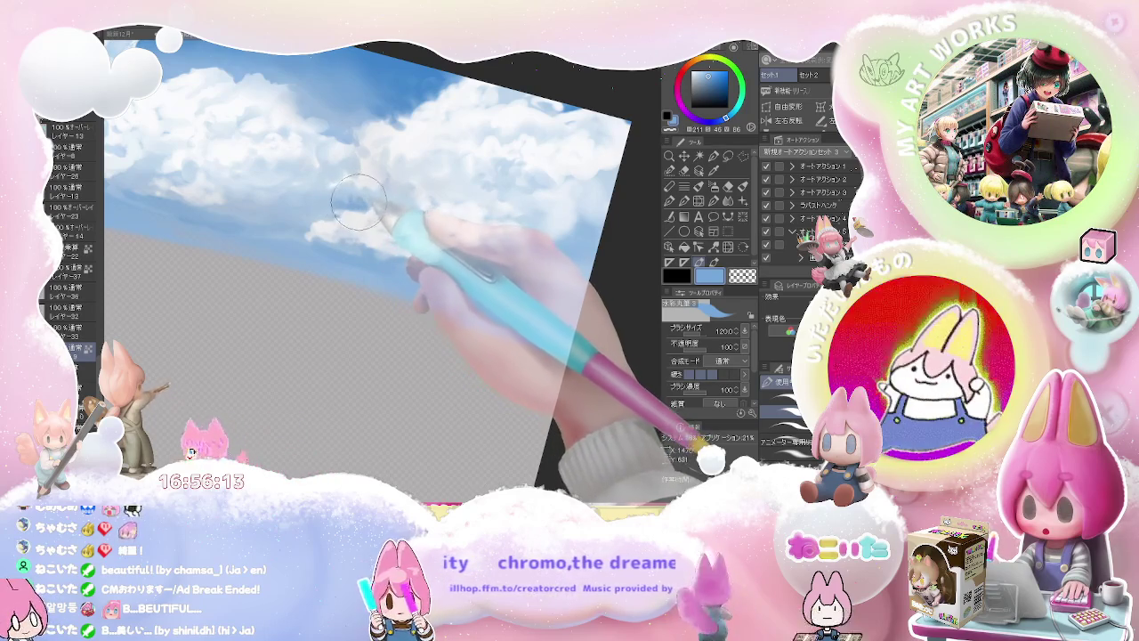
key(minus)
key(ctrl+minus)
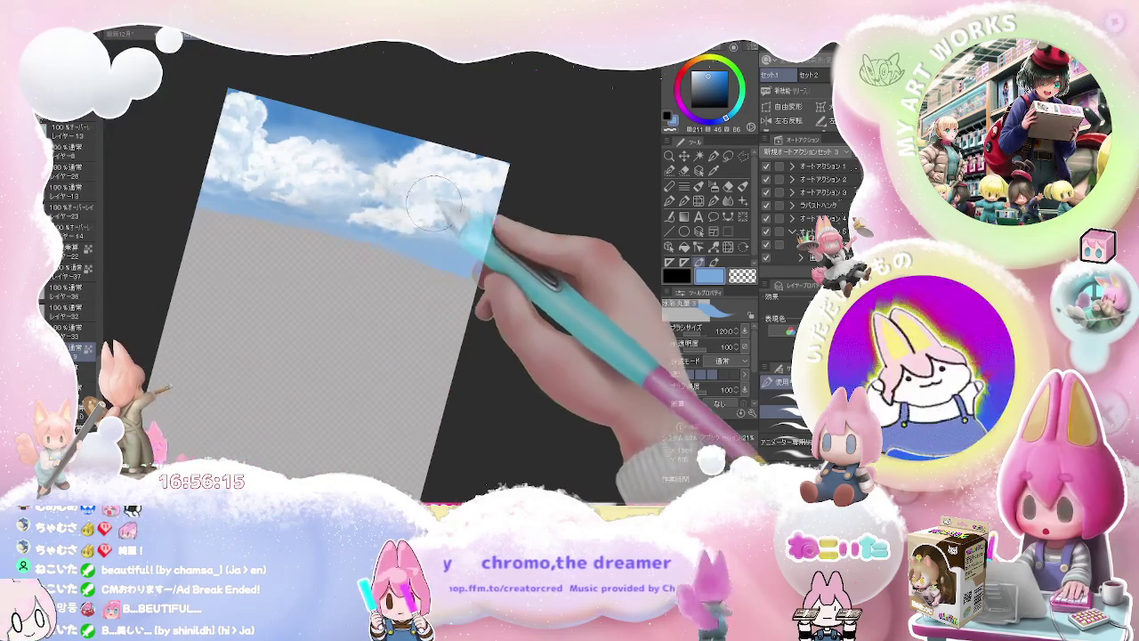
key(minus)
key(asciicircum)
key(asciicircum)
key(asciicircum)
key(asciicircum)
key(asciicircum)
key(asciicircum)
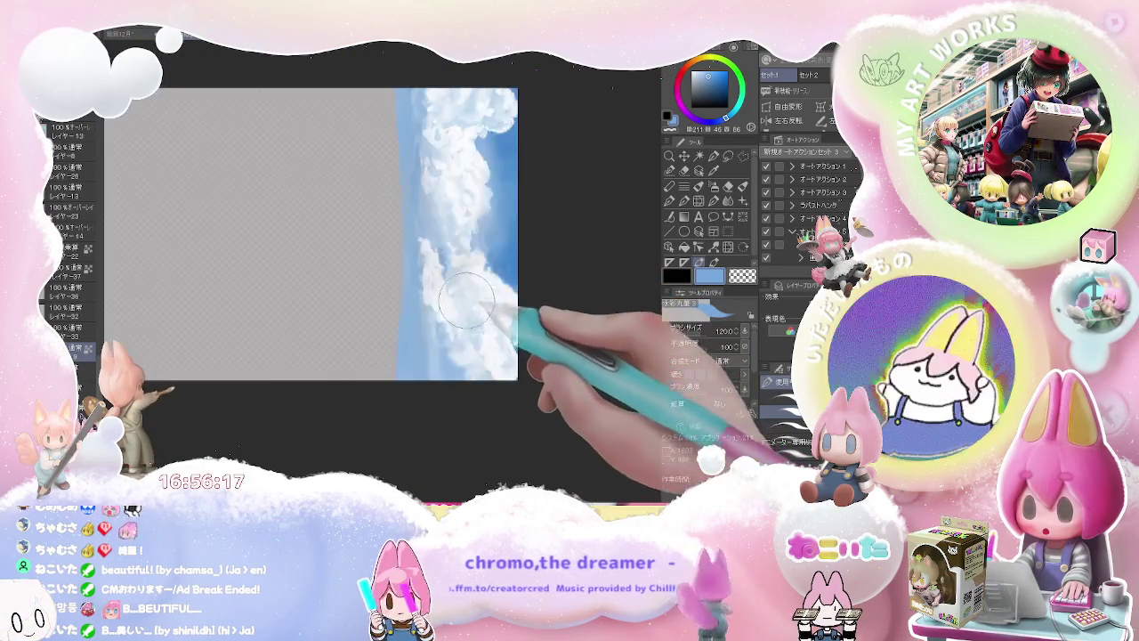
Reduce the brush to 67.5 and sample pale blue from the clouds for the lower cloud edge
key(plus)
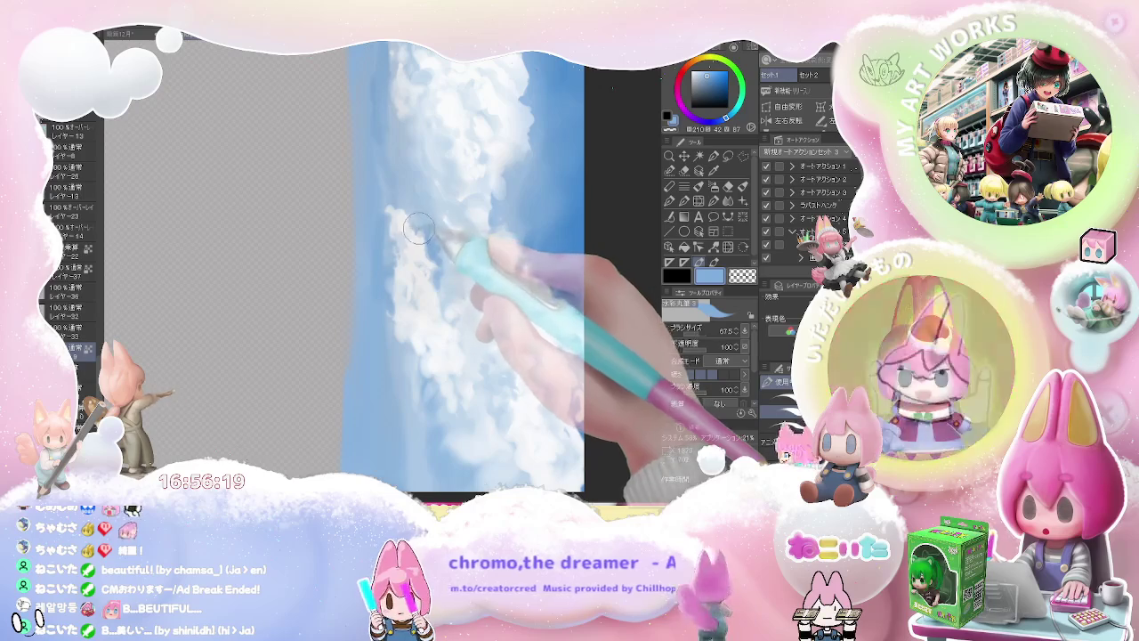
key(bracketleft)
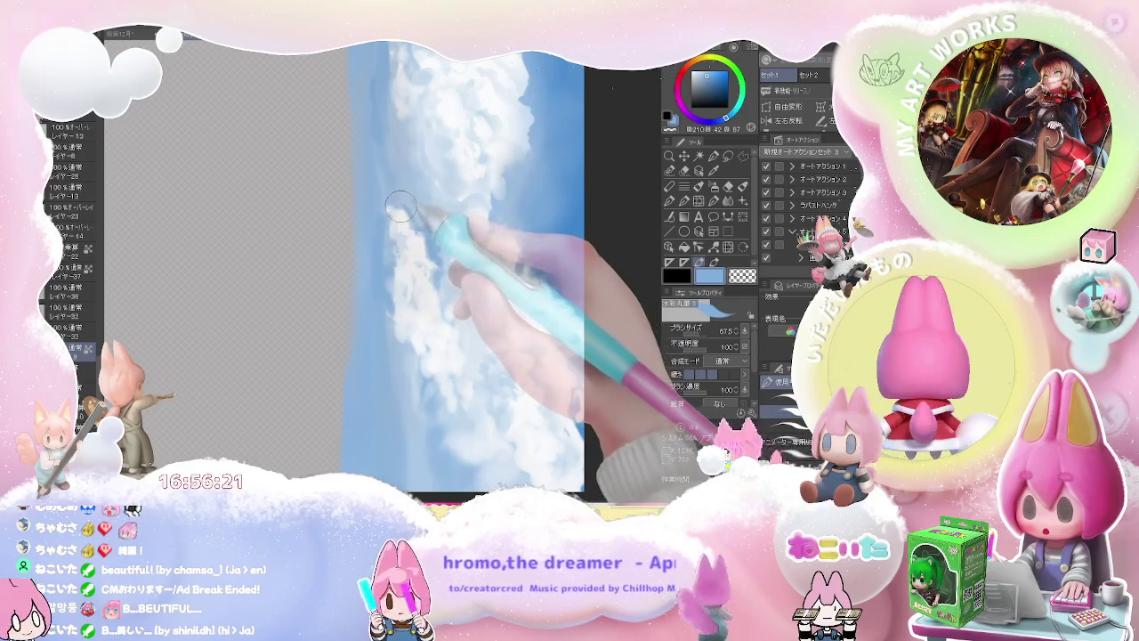
key(minus)
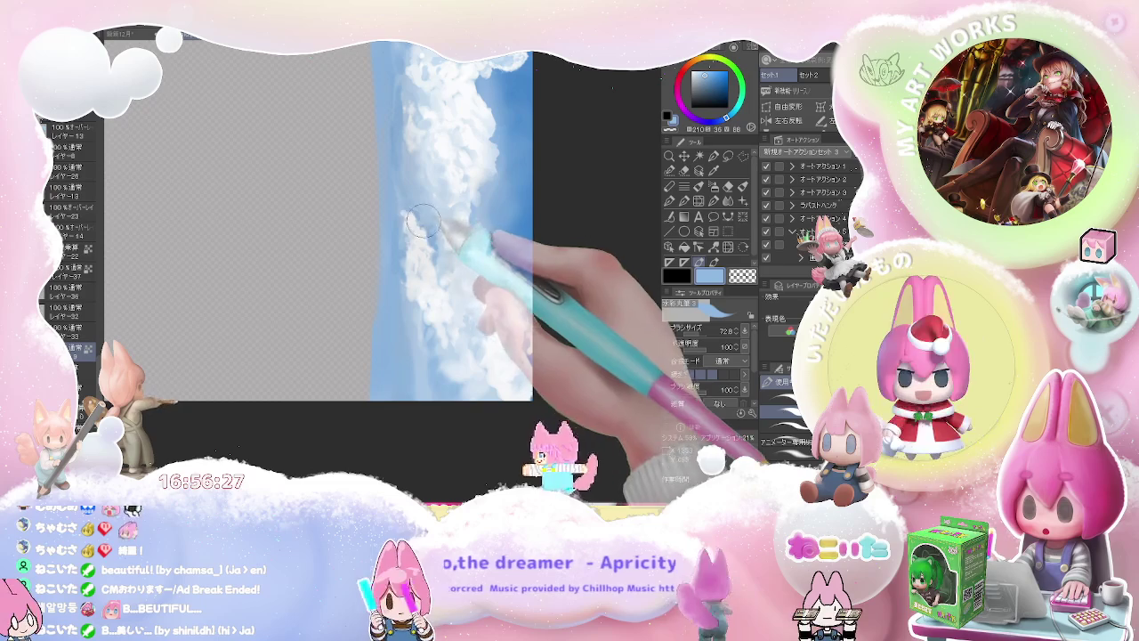
alt+click(432, 213)
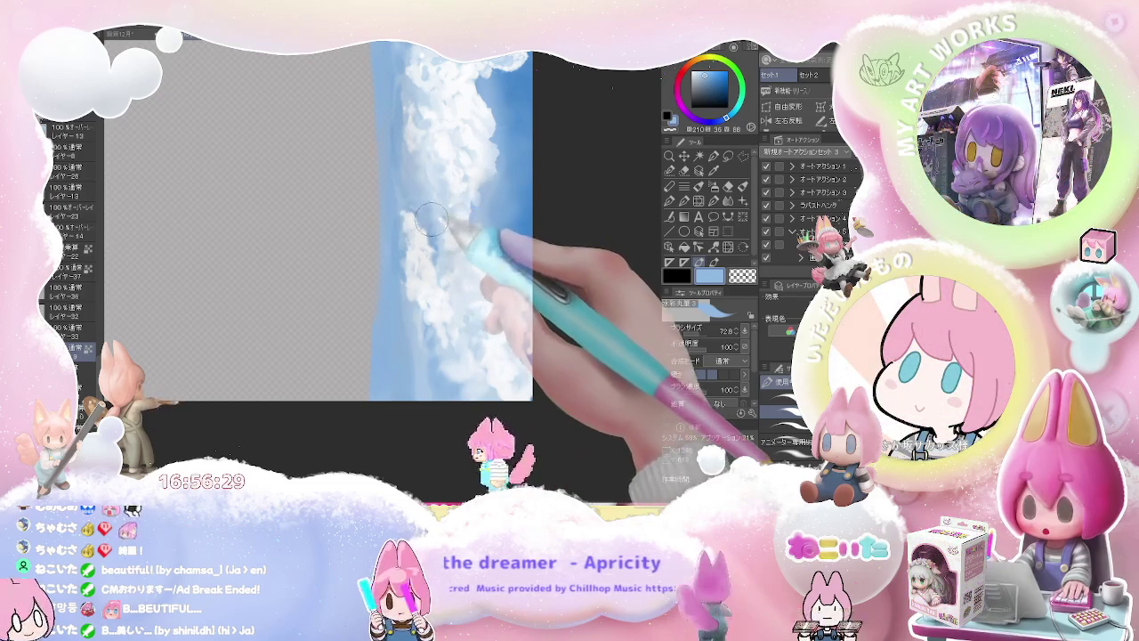
mouse_move(430, 229)
mouse_down()
mouse_move(493, 267)
mouse_move(380, 310)
mouse_up()
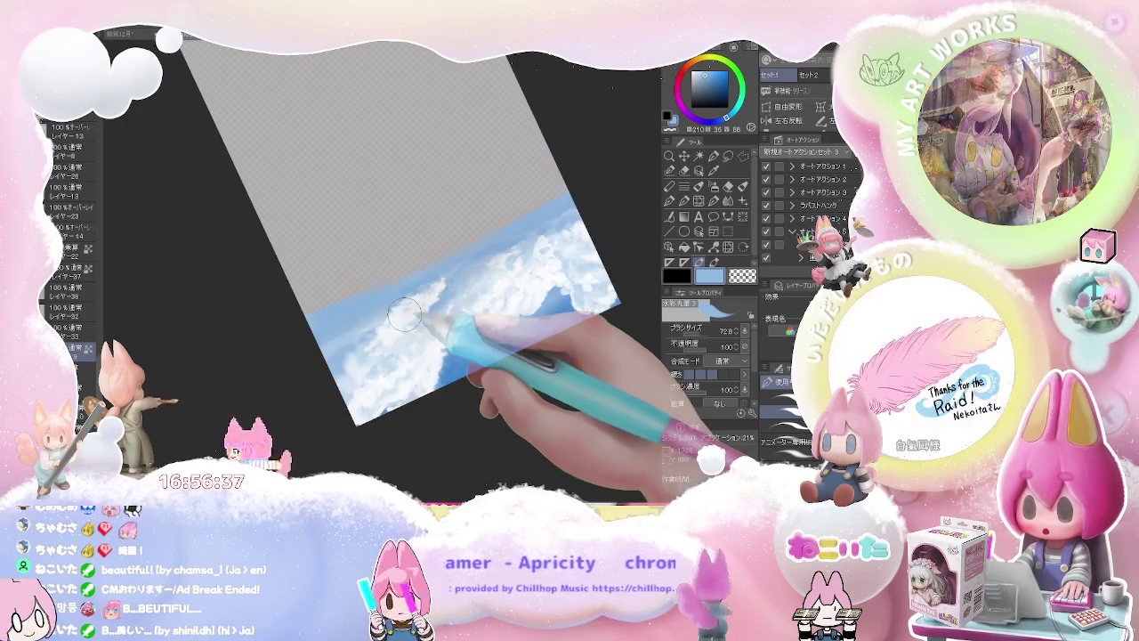
Review the cloud painting, adjusting the brush between about 42 and 168
drag(385, 307, 472, 327)
scroll(470, 328, up, 3)
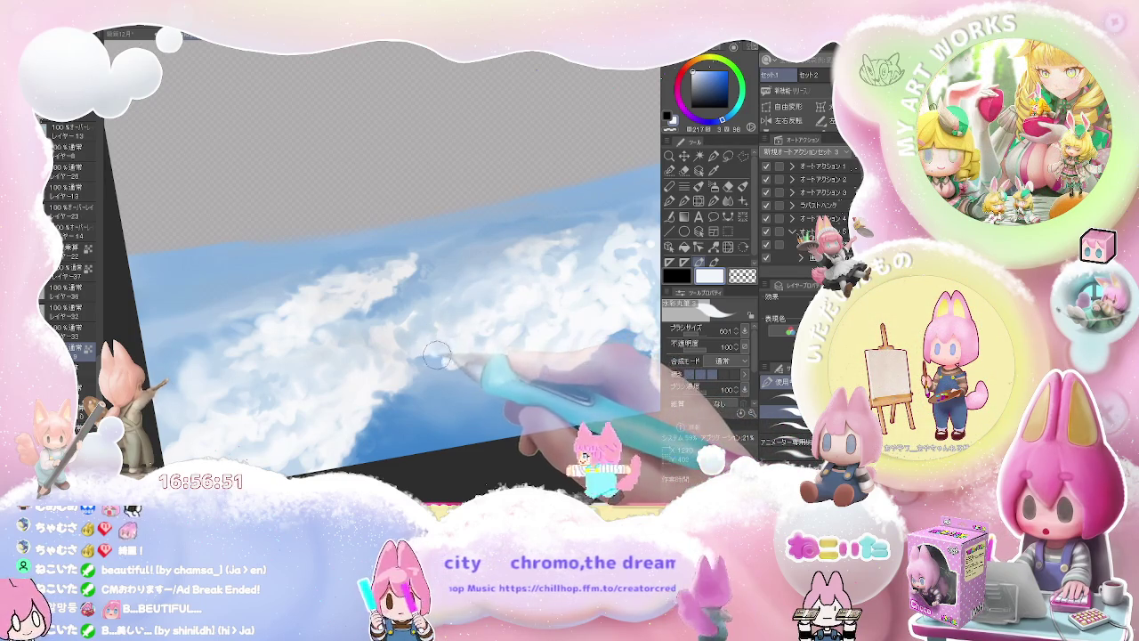
key(ctrl+minus)
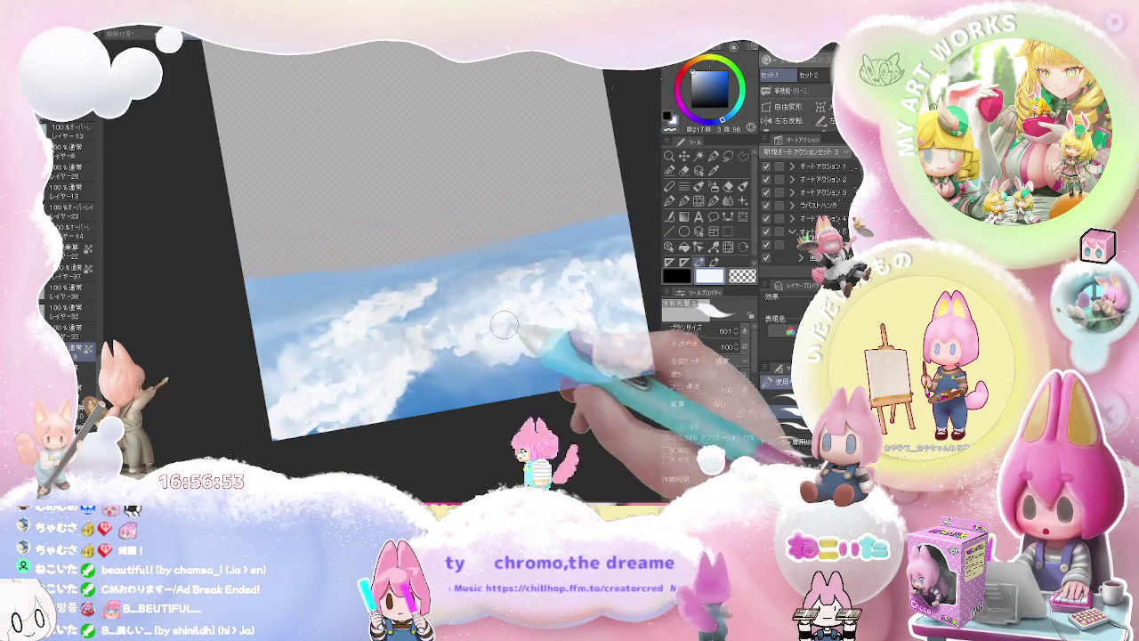
scroll(499, 337, up, 3)
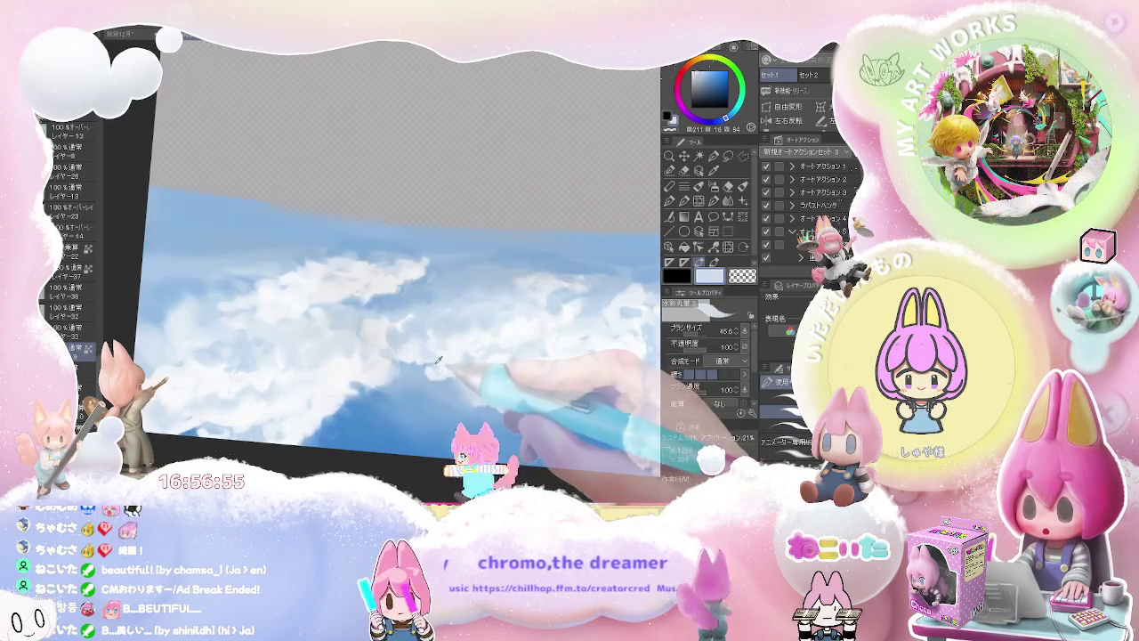
key(bracketright)
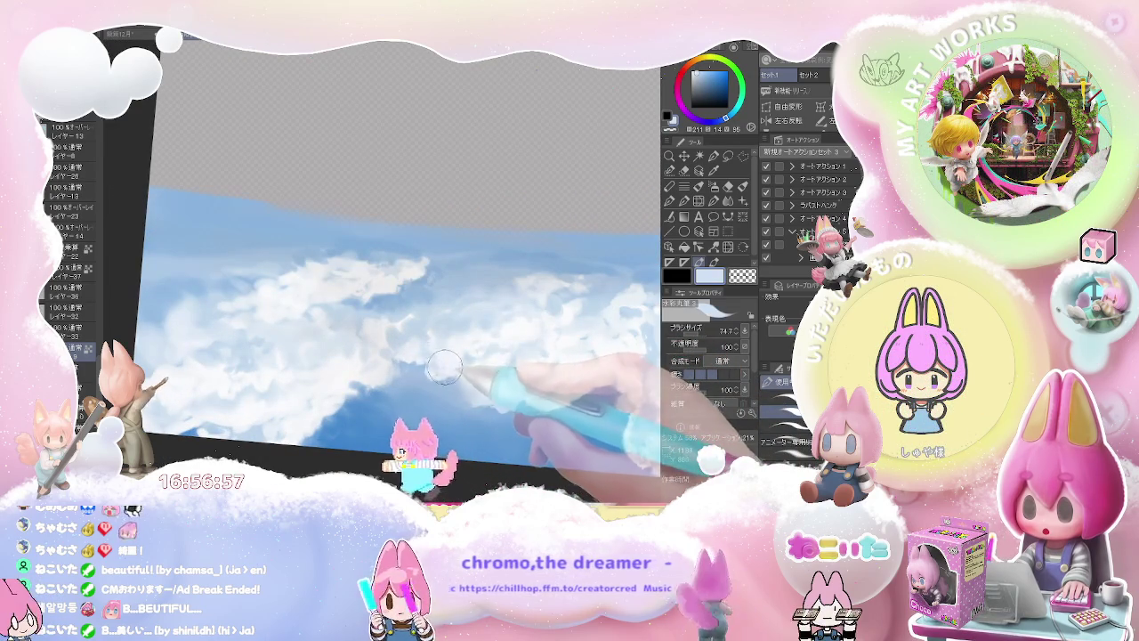
key(bracketleft)
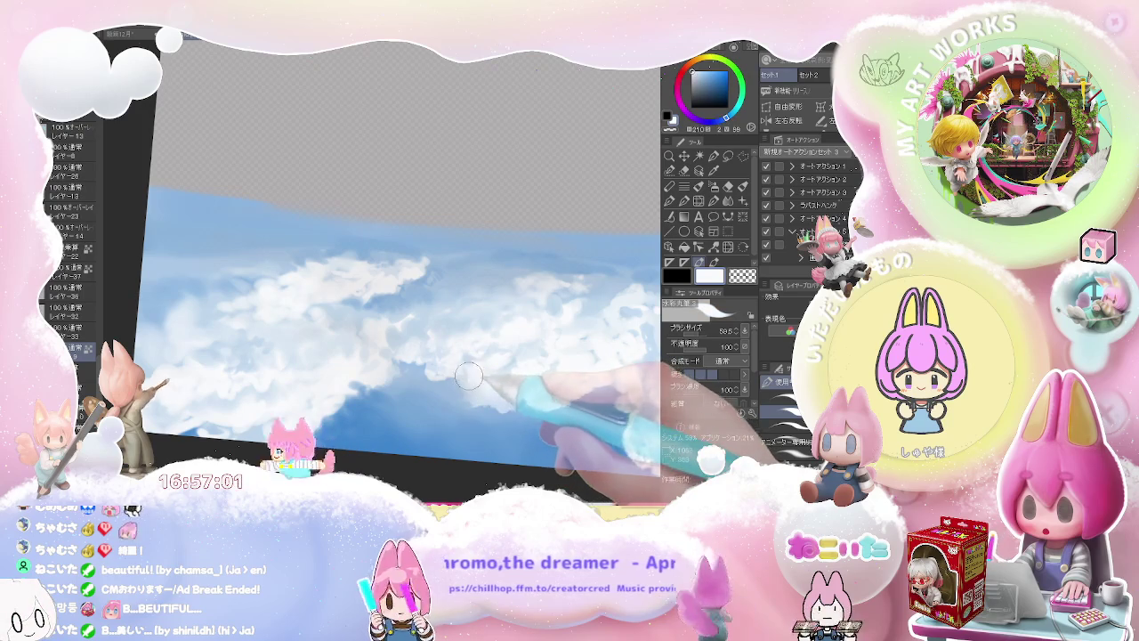
key(bracketright)
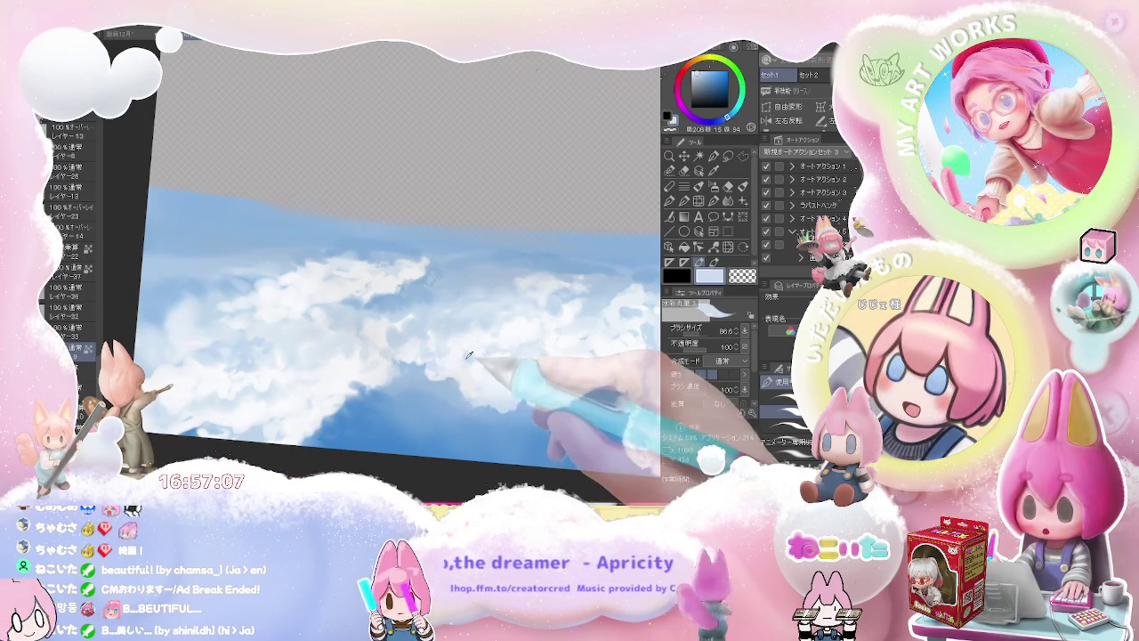
key(bracketright)
key(bracketright)
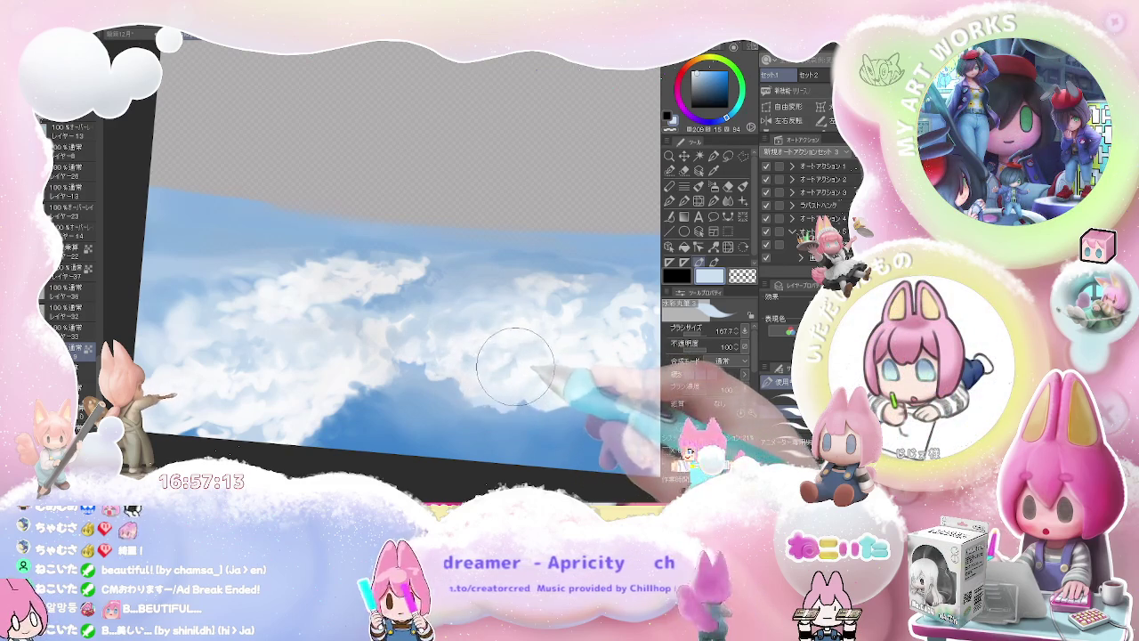
Alternate near-white and light blue at about 64 and larger to fill out the lower clouds
drag(544, 356, 435, 356)
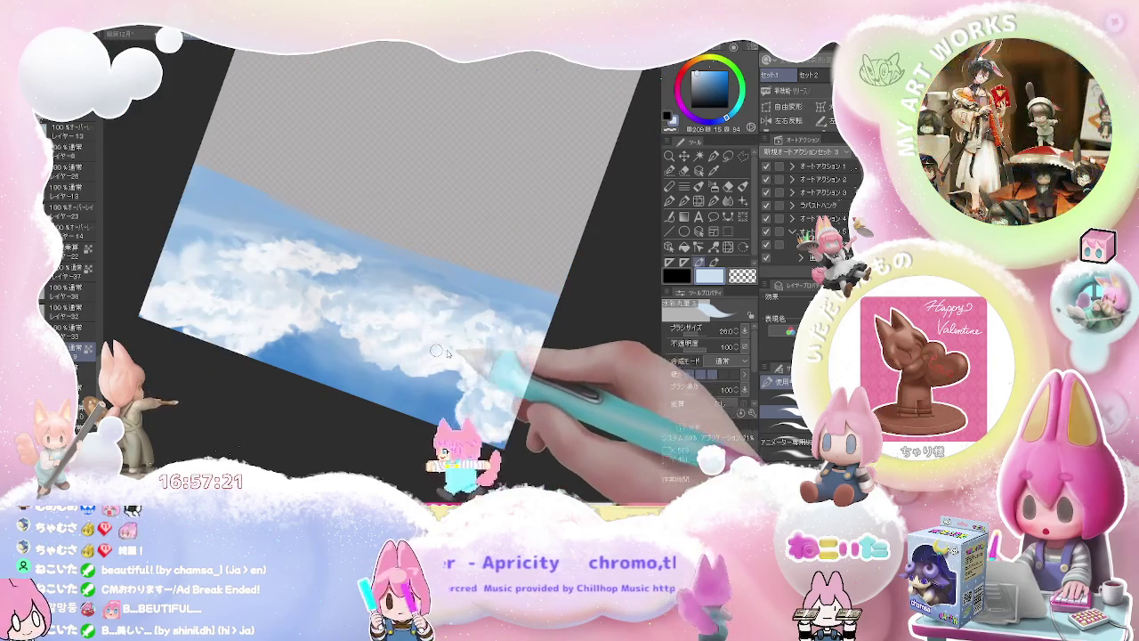
key(bracketleft)
key(bracketleft)
alt+click(425, 355)
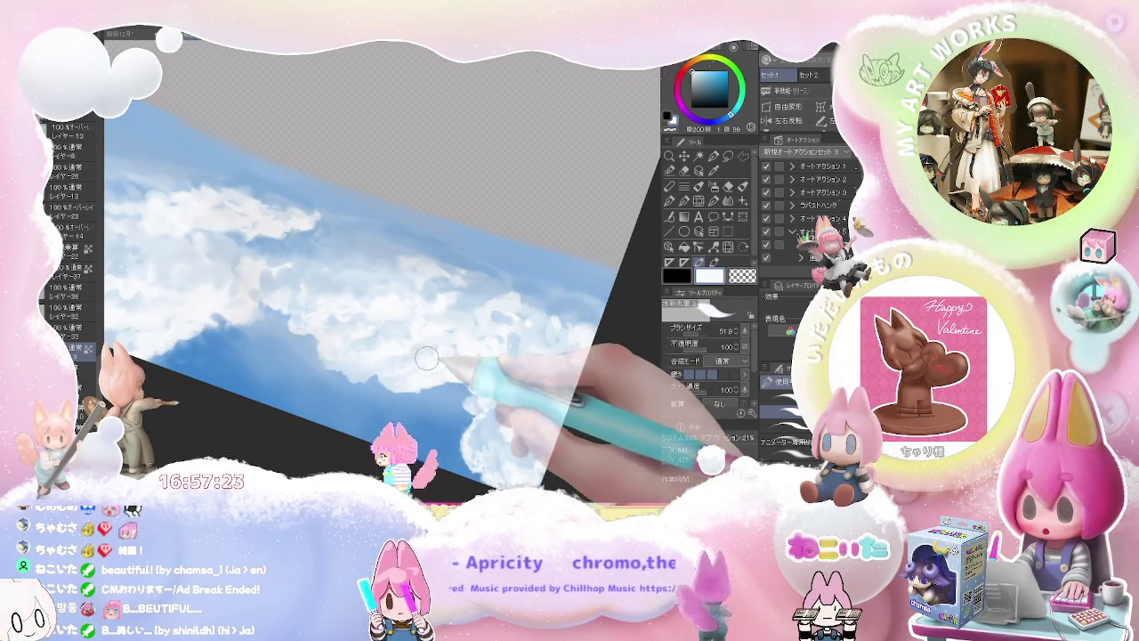
alt+click(422, 353)
key(bracketright)
key(bracketright)
key(bracketright)
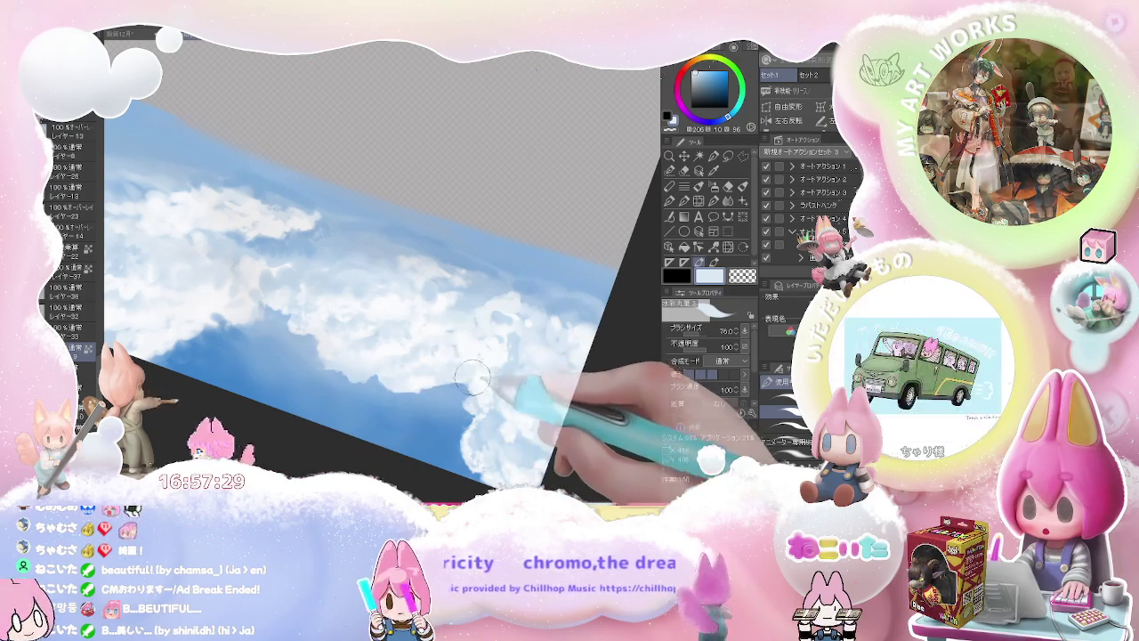
mouse_move(458, 365)
mouse_down()
mouse_move(499, 381)
mouse_move(481, 401)
mouse_move(418, 383)
mouse_move(364, 386)
mouse_up()
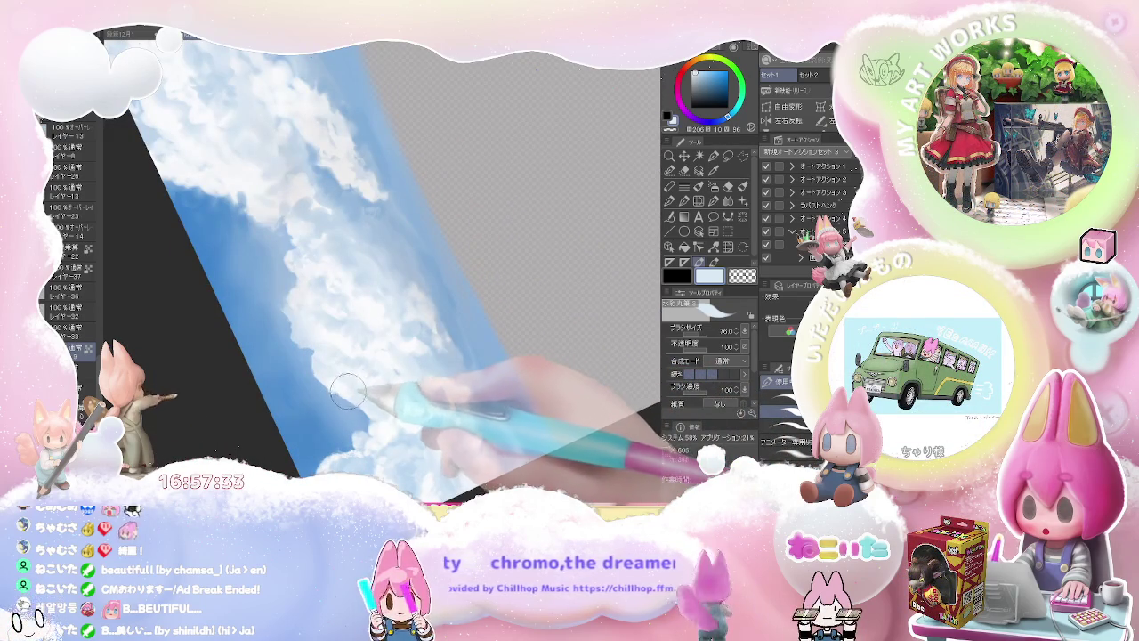
Paint pale near-white blue highlights on the clouds, resizing the brush with [ and ]
drag(372, 387, 383, 394)
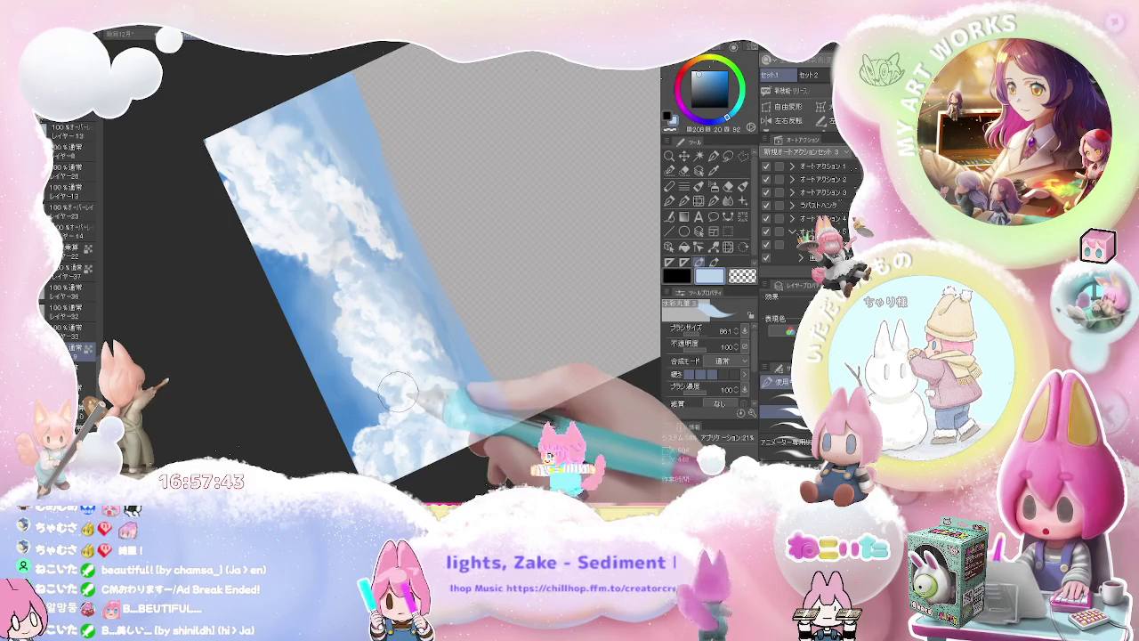
mouse_move(400, 390)
mouse_down()
mouse_move(350, 363)
mouse_move(313, 367)
mouse_up()
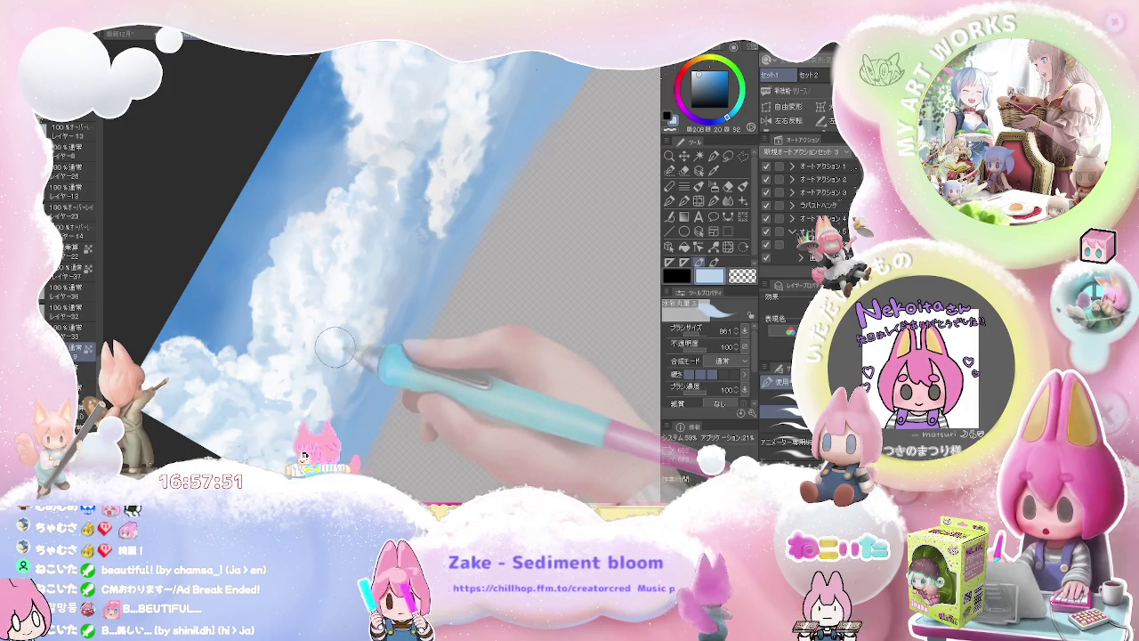
alt+click(330, 352)
key(bracketleft)
key(bracketleft)
key(bracketleft)
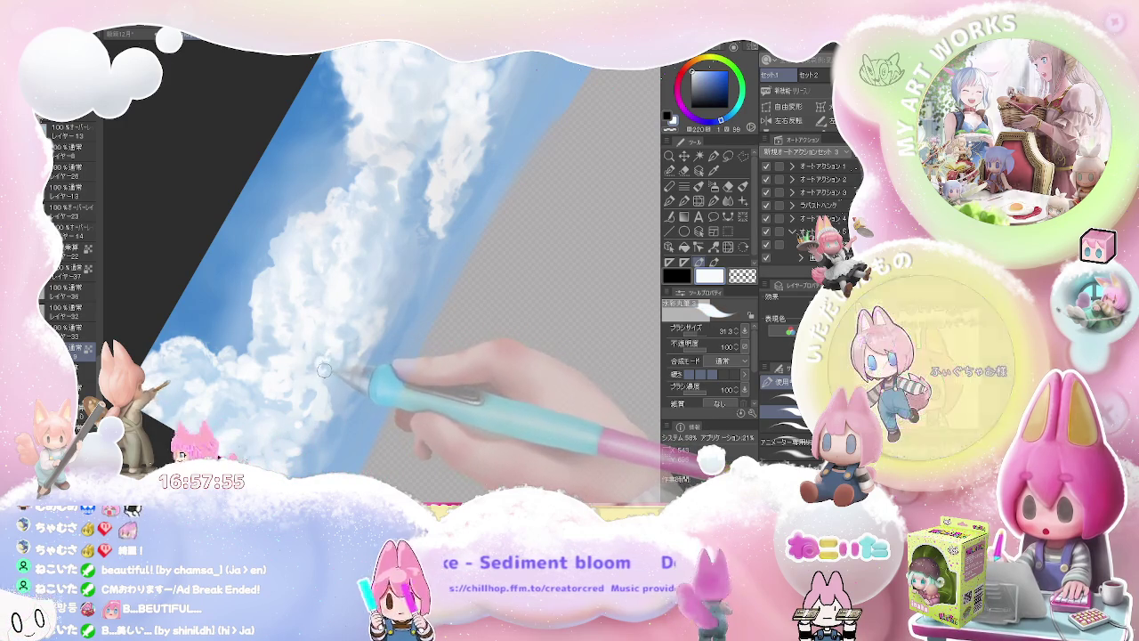
key(bracketright)
key(bracketright)
key(bracketright)
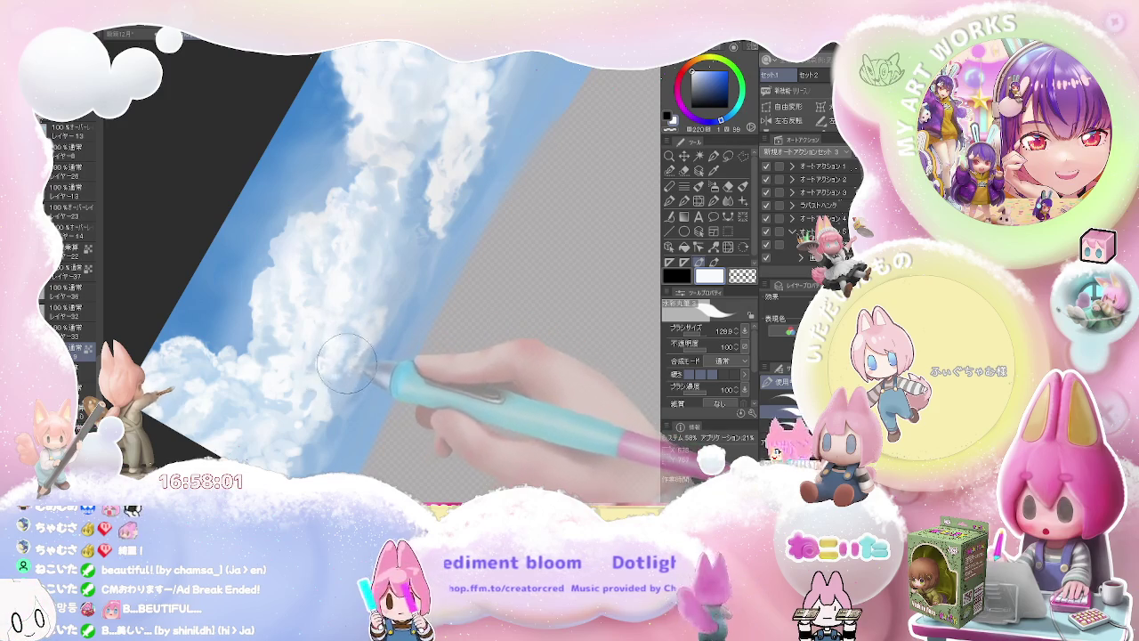
drag(366, 347, 286, 289)
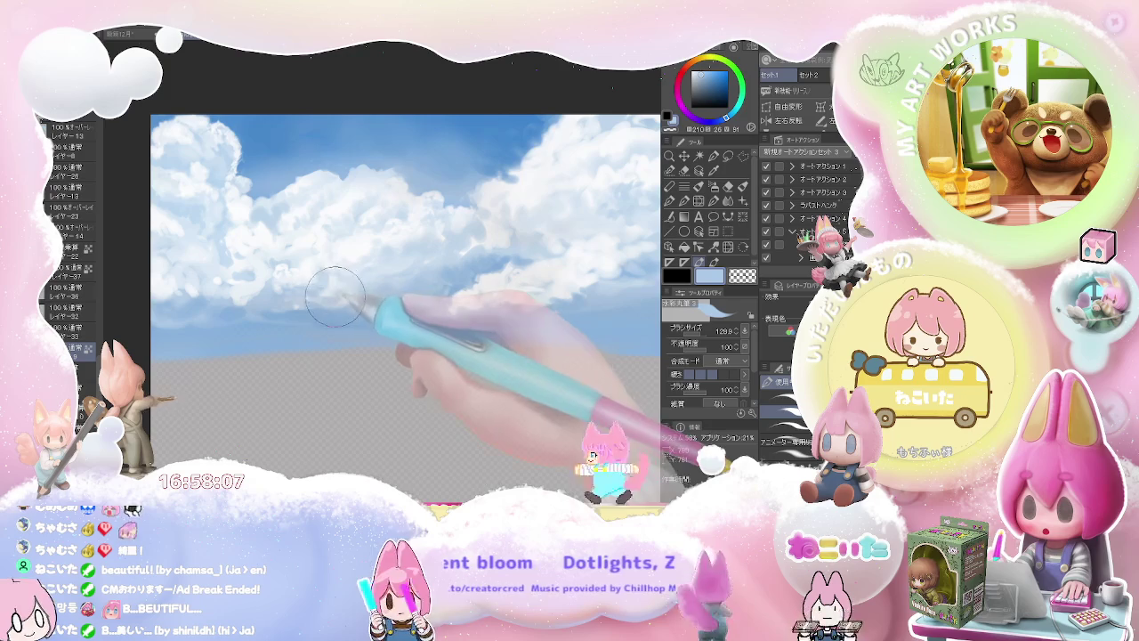
Enlarge the brush and sample several sky blues, ending on a more saturated blue
key(ctrl+minus)
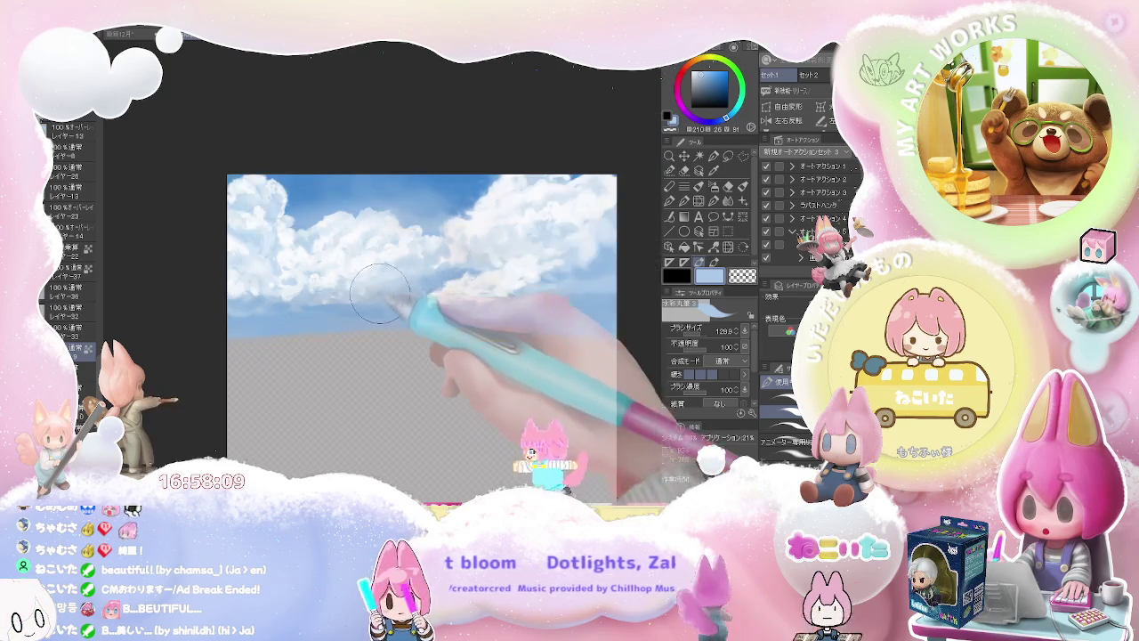
drag(342, 305, 316, 302)
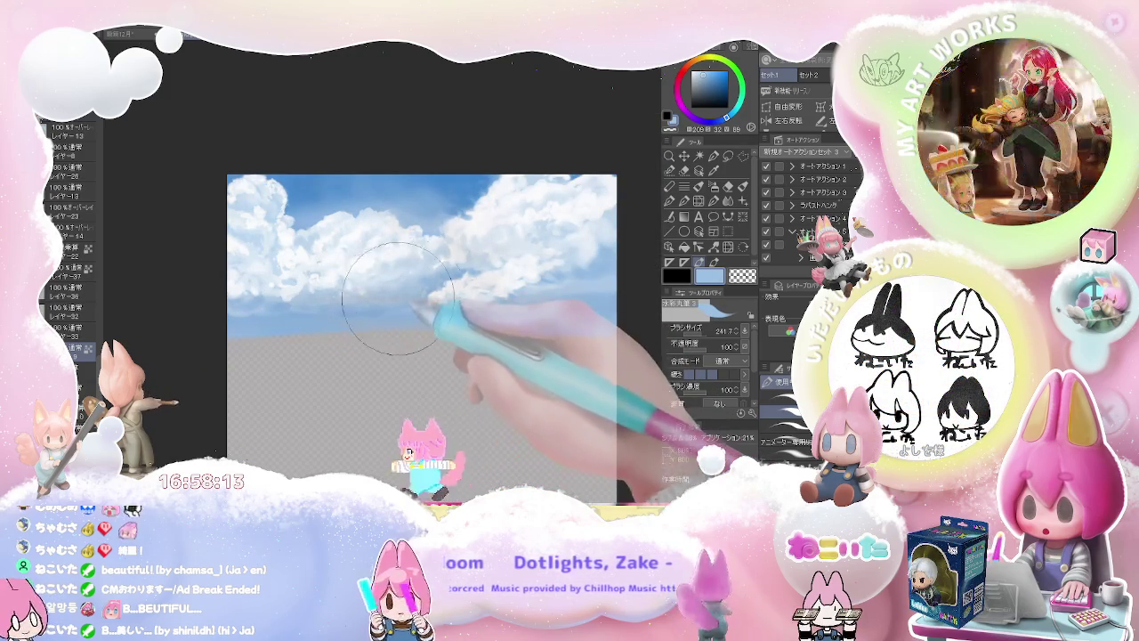
alt+click(433, 278)
alt+click(306, 303)
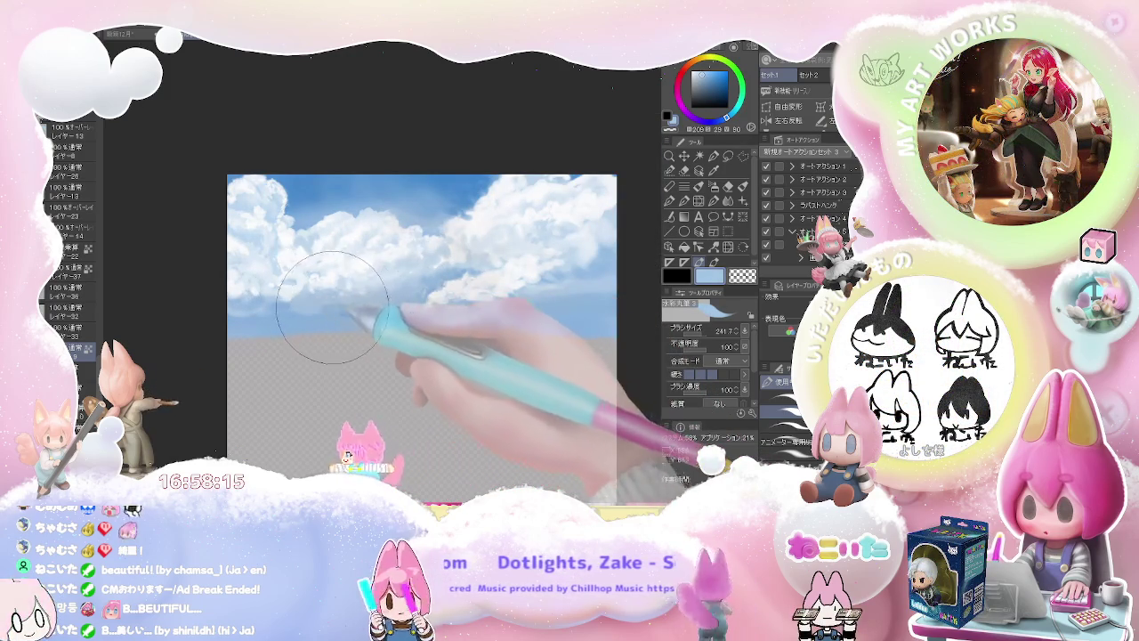
alt+click(449, 271)
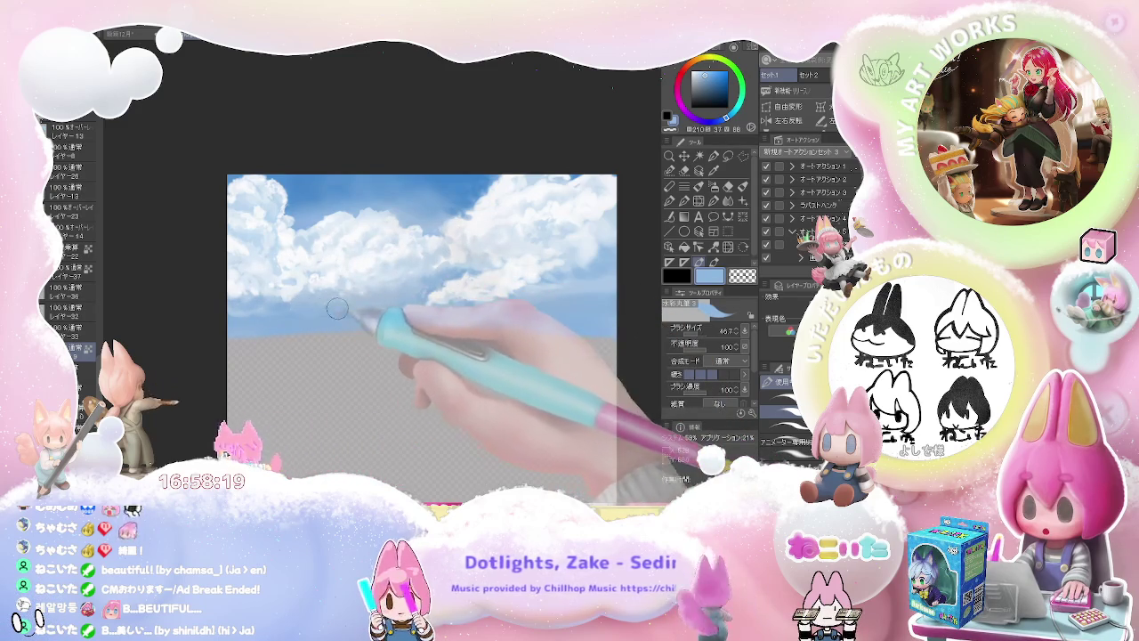
alt+click(307, 307)
Paint a softer sampled sky blue beneath the clouds with a larger brush, viewing the sky up close
drag(292, 302, 326, 302)
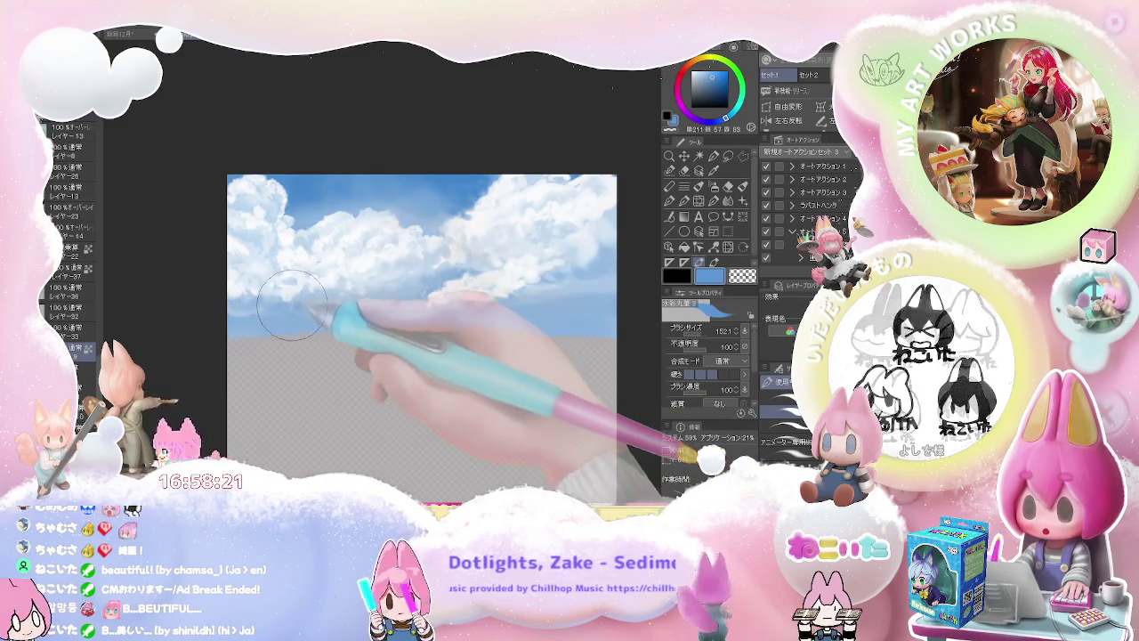
alt+click(303, 307)
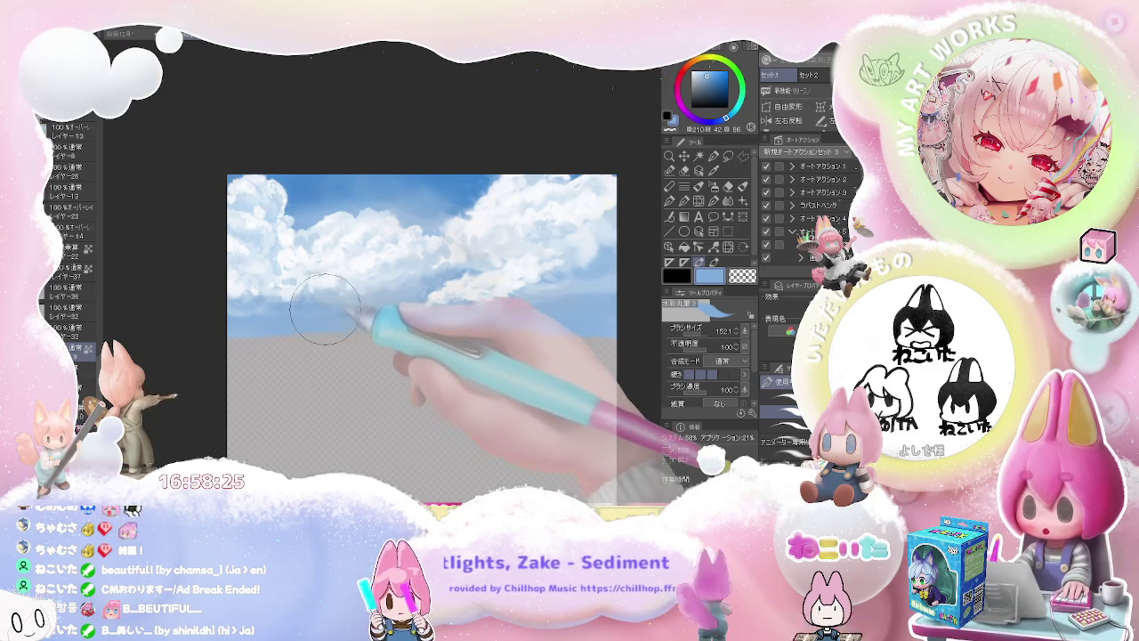
scroll(344, 305, down, 2)
scroll(368, 305, down, 2)
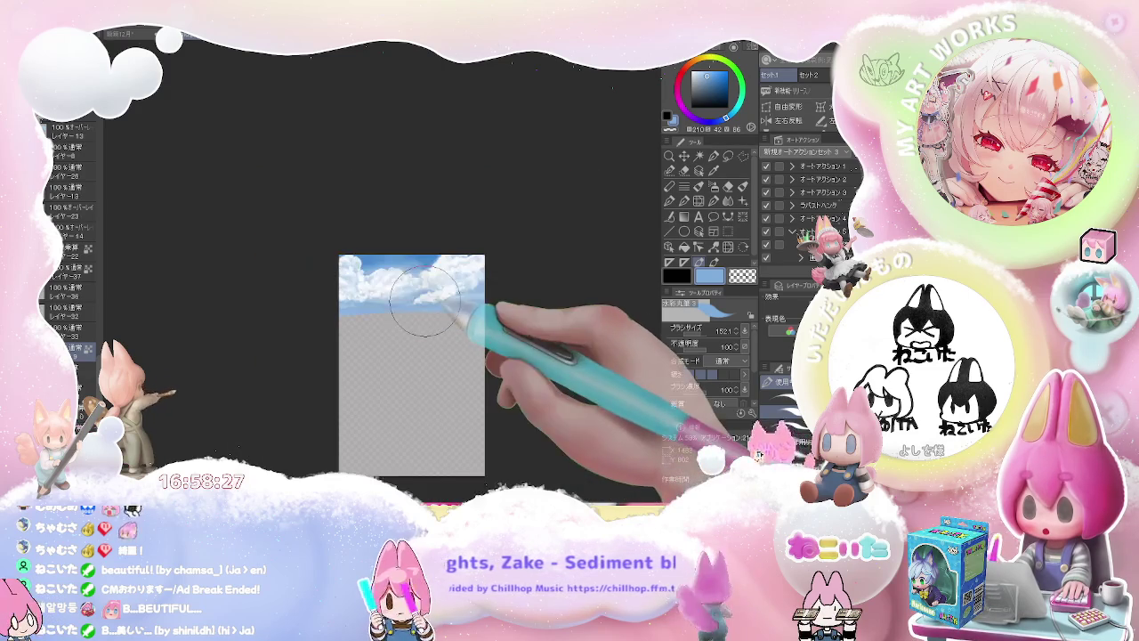
mouse_move(425, 298)
mouse_down()
mouse_move(337, 280)
mouse_move(341, 297)
mouse_up()
scroll(337, 280, up, 2)
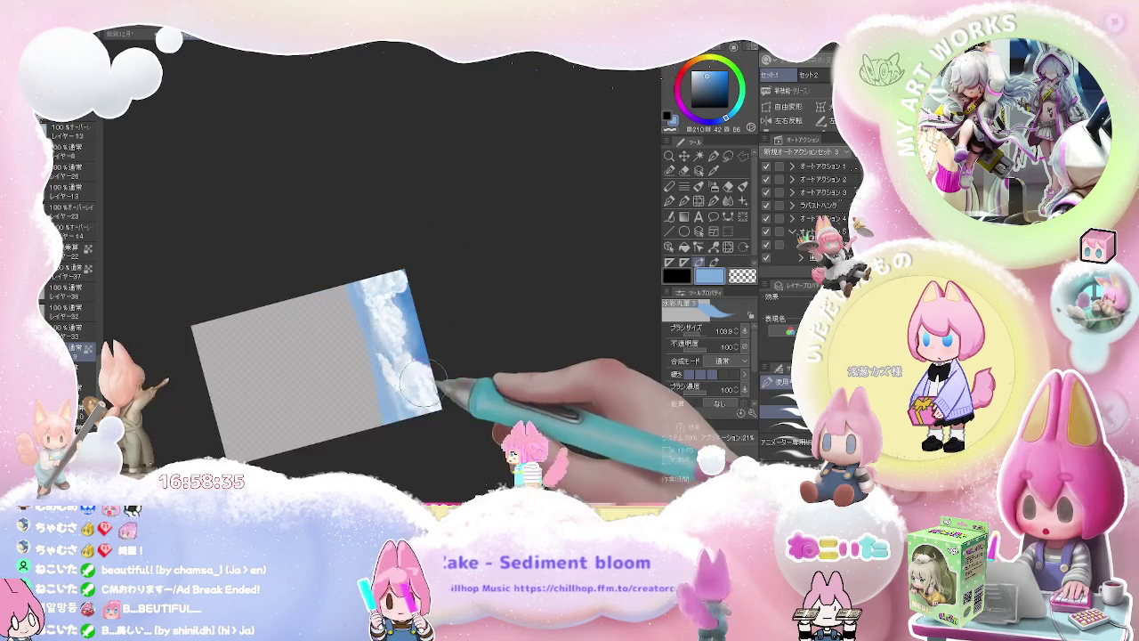
scroll(445, 378, down, 2)
drag(425, 387, 436, 376)
Paint a darker blue stroke beside the clouds, then pick lighter blue and near-white tones
scroll(343, 368, up, 3)
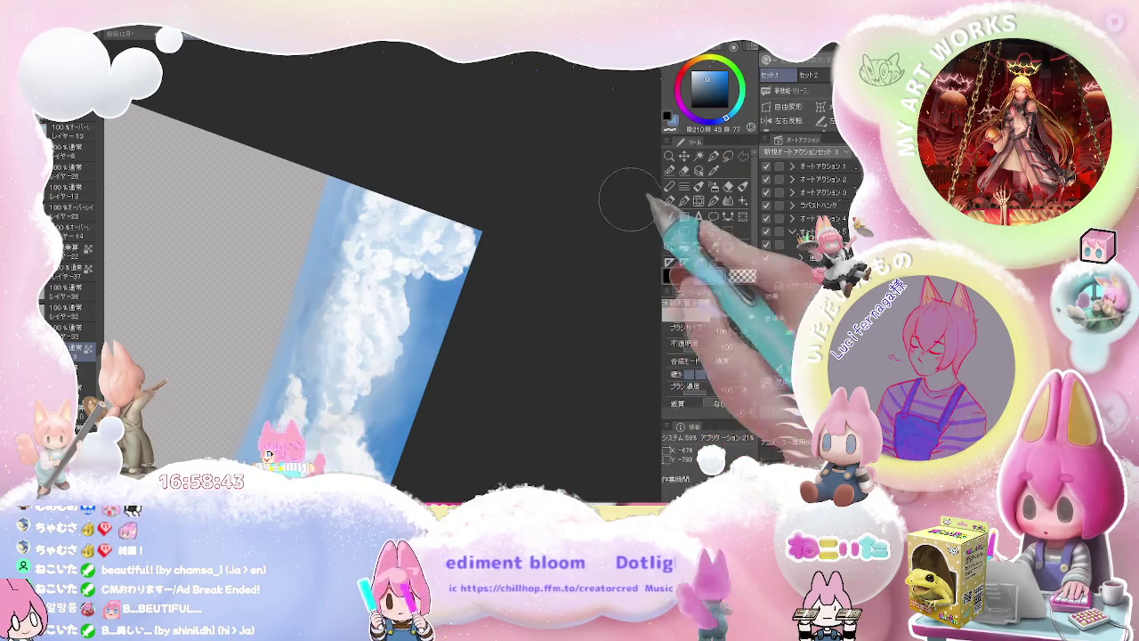
click(714, 82)
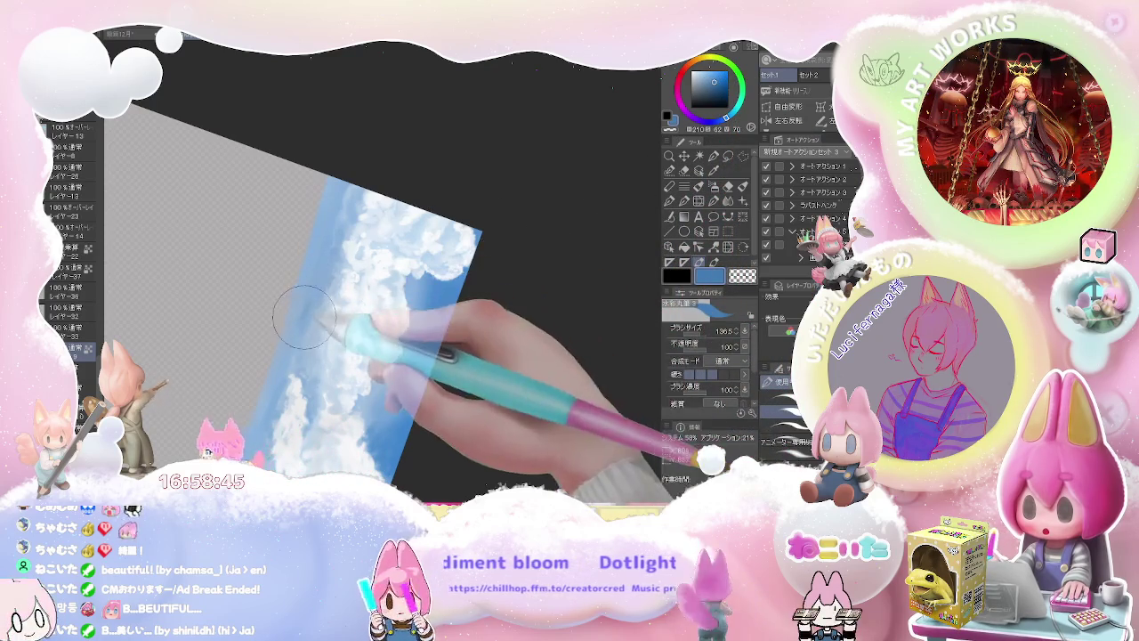
drag(313, 290, 308, 294)
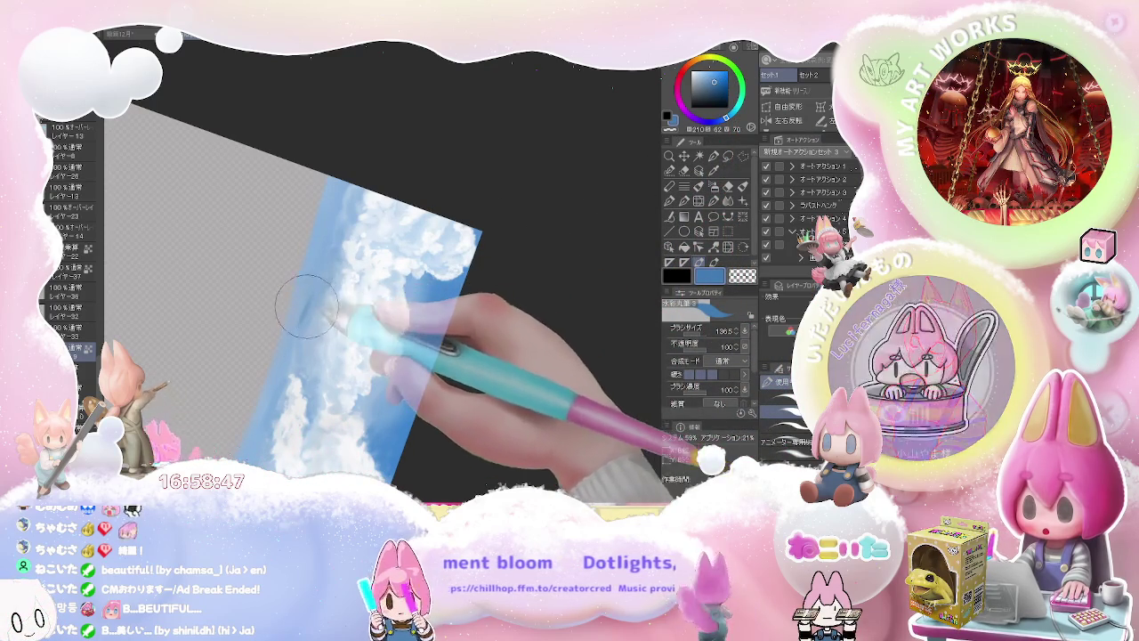
alt+click(303, 302)
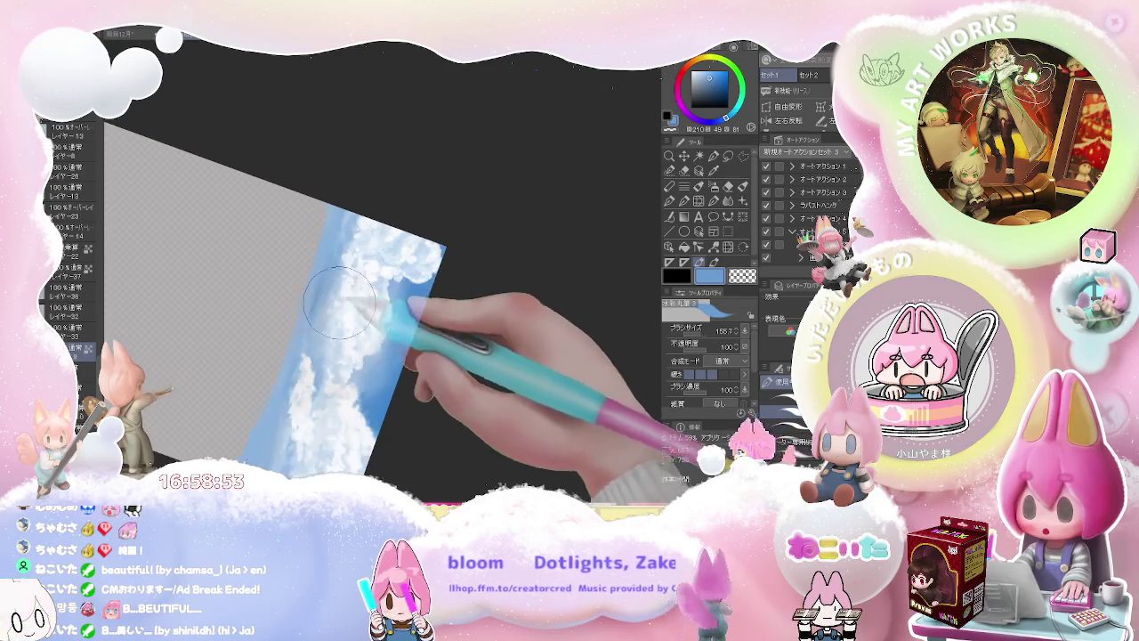
alt+click(303, 347)
Pick light and slightly deeper sky blues, then zoom out and reset canvas rotation upright
scroll(303, 348, up, 3)
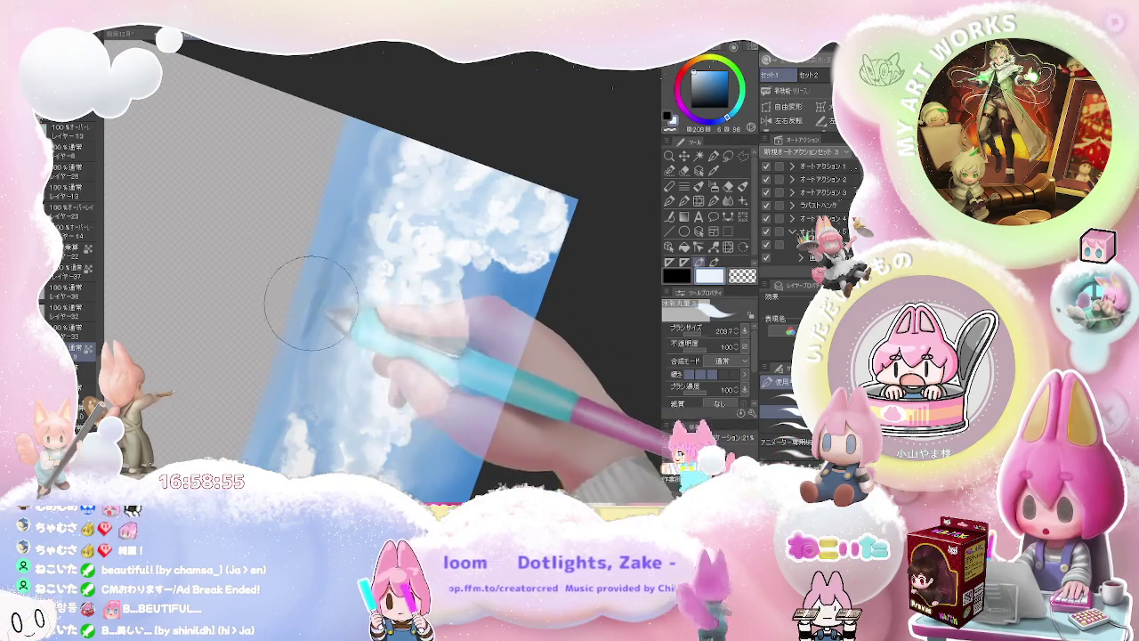
alt+click(307, 307)
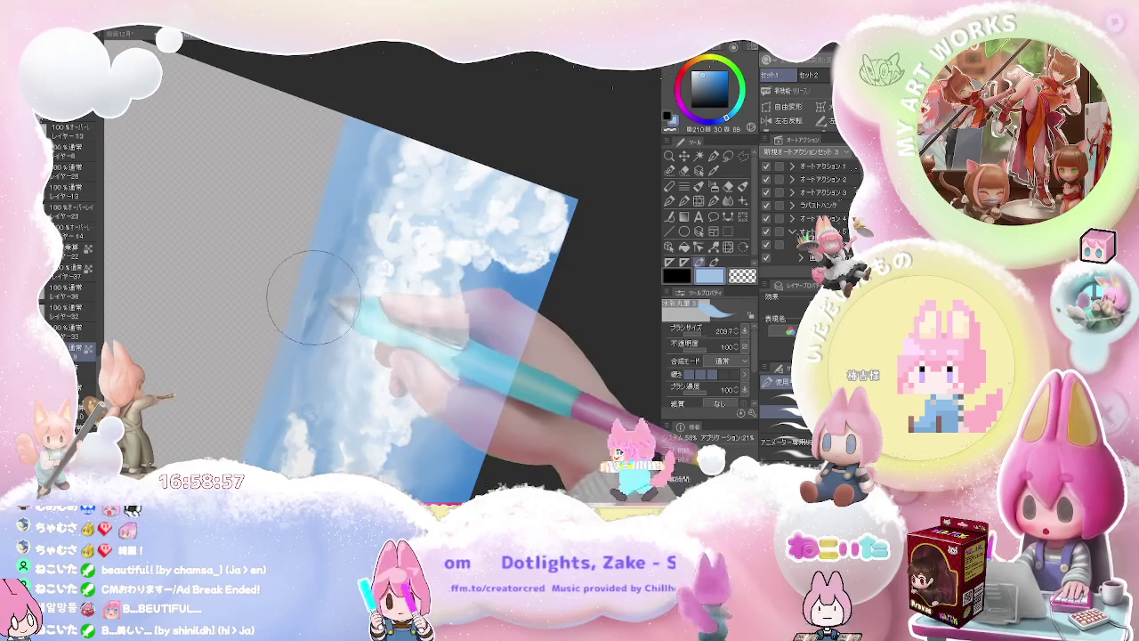
alt+click(316, 285)
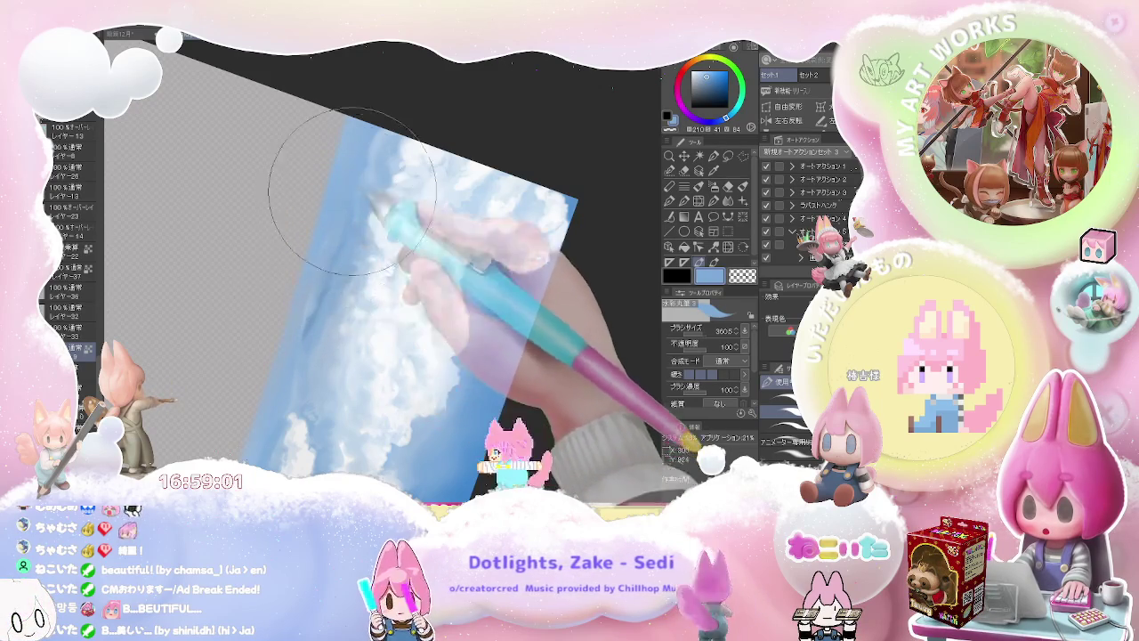
scroll(369, 172, down, 2)
scroll(370, 172, down, 2)
key(minus)
key(ctrl+at)
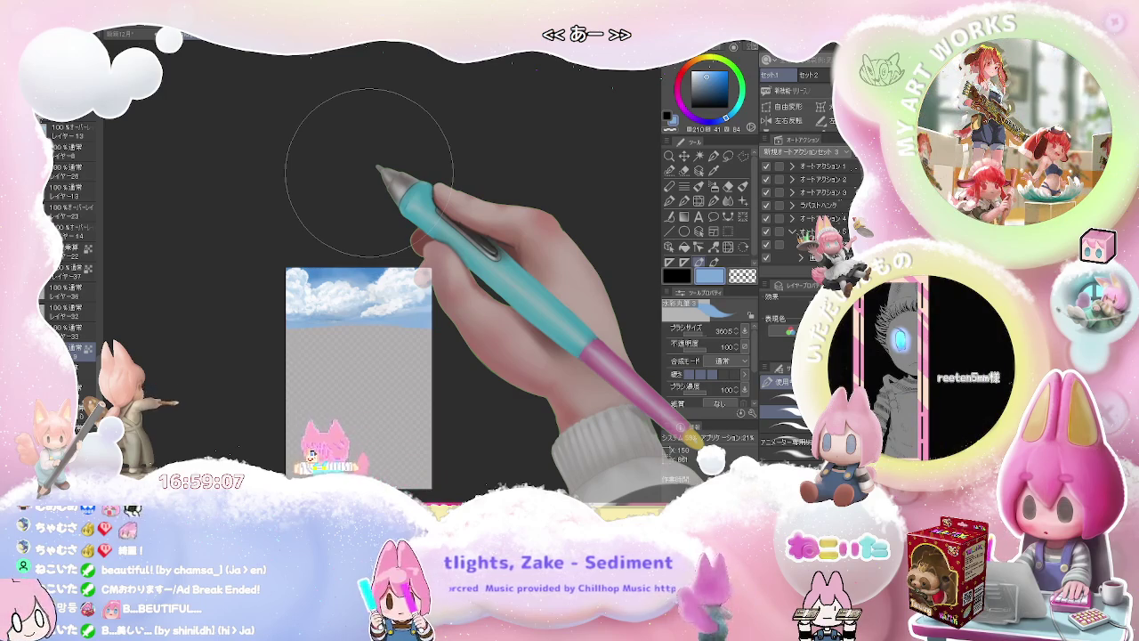
scroll(333, 315, up, 4)
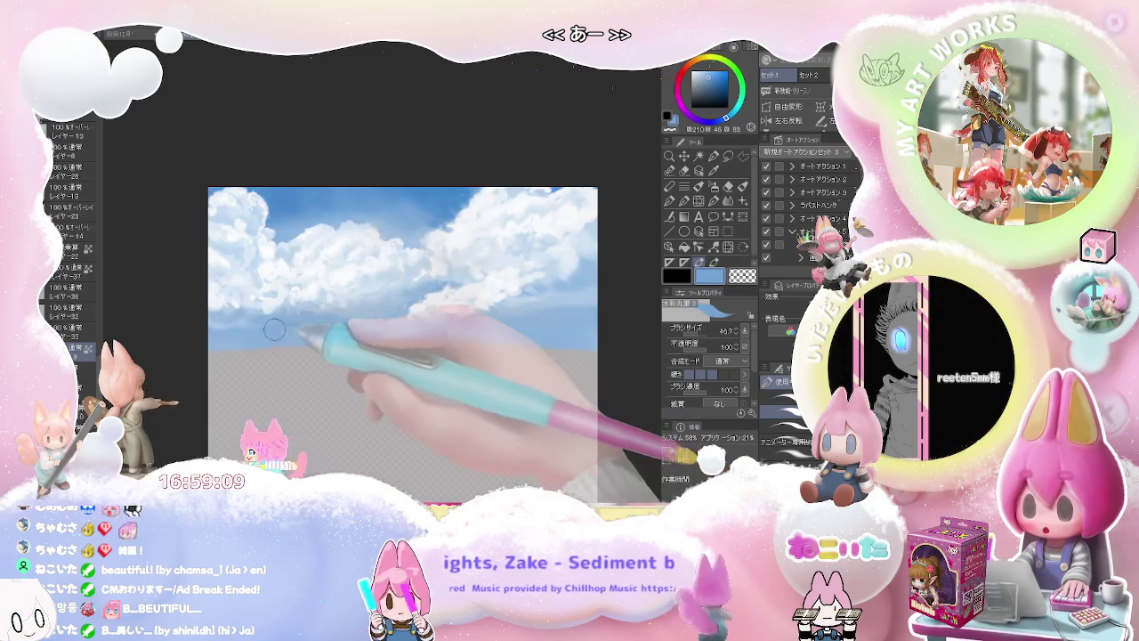
Enlarge the airbrush to about 98 and paint white along the right cloud edge
key(bracketright)
mouse_move(268, 330)
mouse_down()
mouse_move(222, 325)
mouse_move(457, 330)
mouse_up()
scroll(267, 318, down, 1)
scroll(264, 320, down, 1)
scroll(319, 313, up, 1)
drag(308, 320, 418, 314)
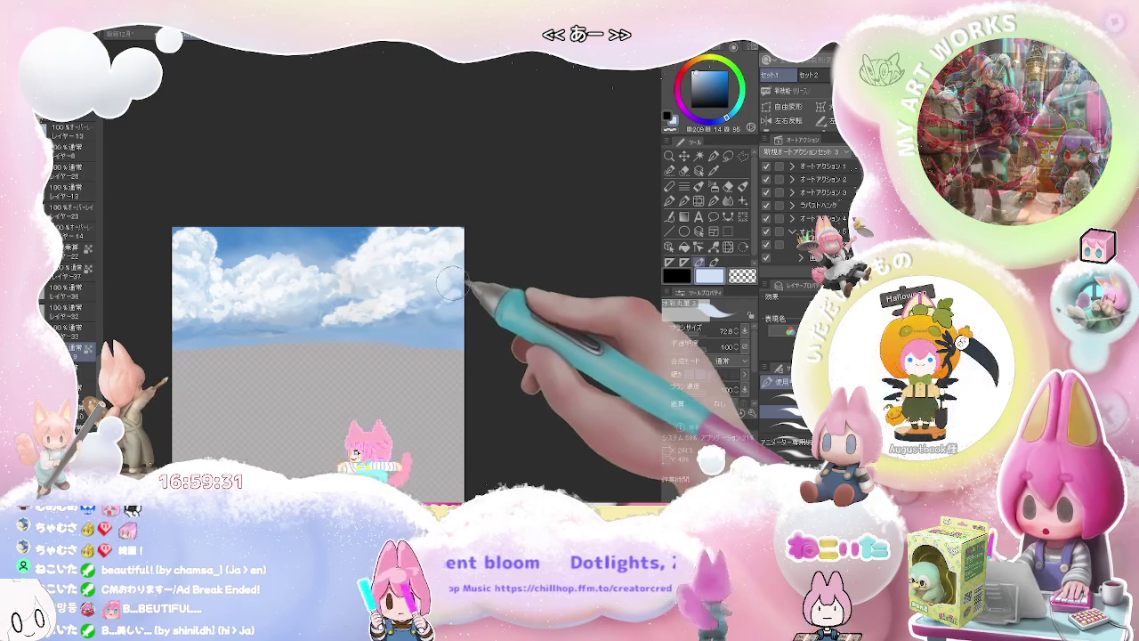
Set the brush to 100, then enlarge it toward about 122 for broad soft cloud strokes
key(bracketleft)
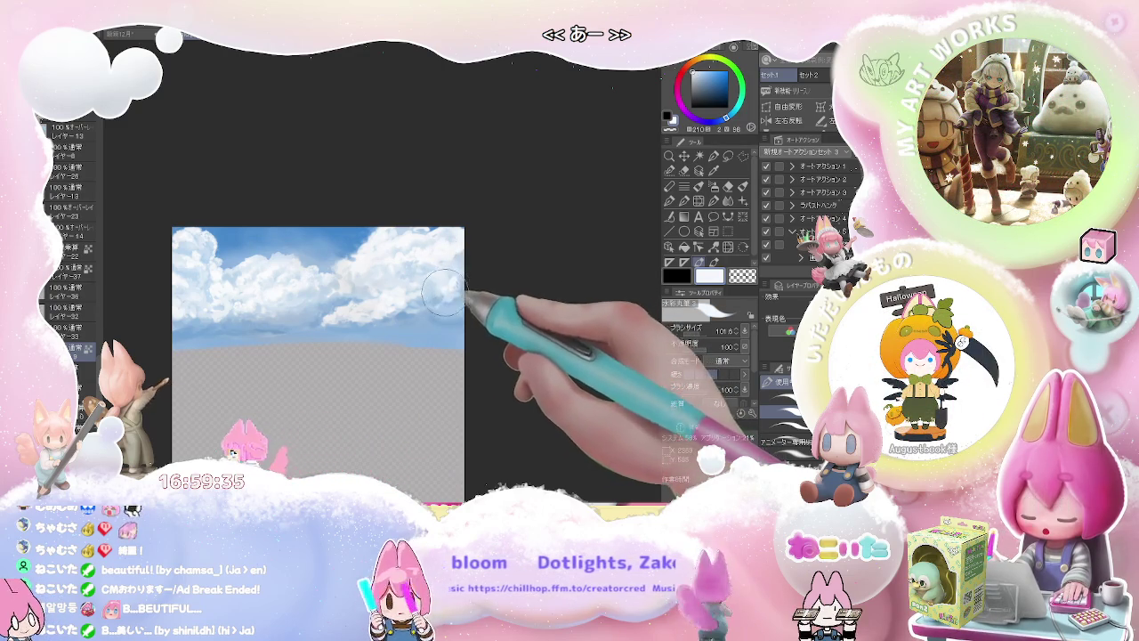
key(bracketleft)
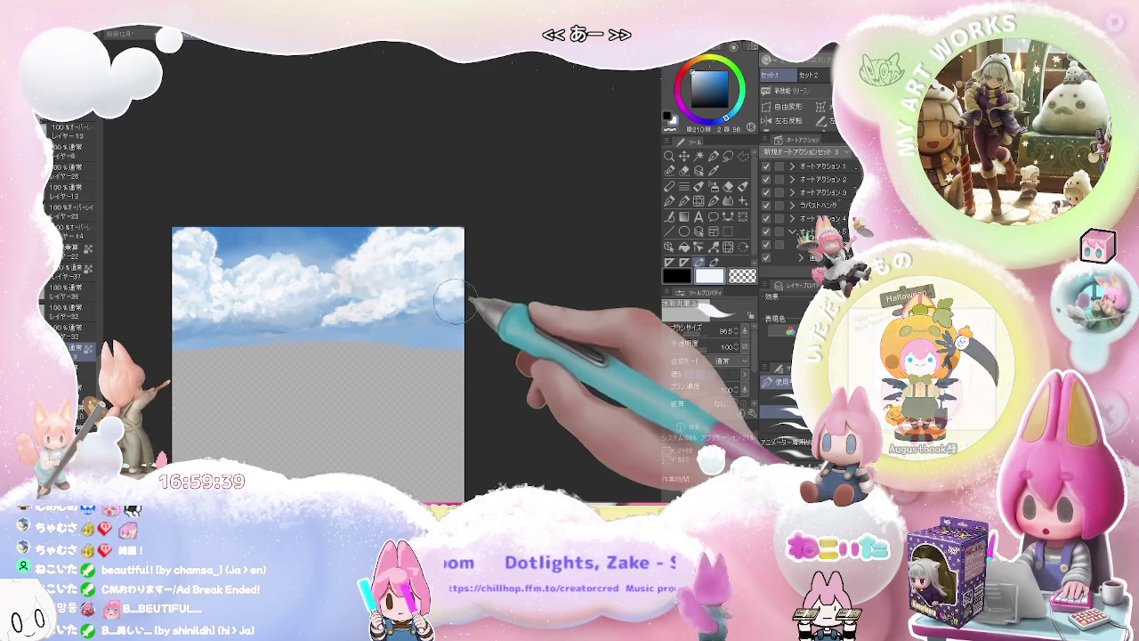
key(bracketright)
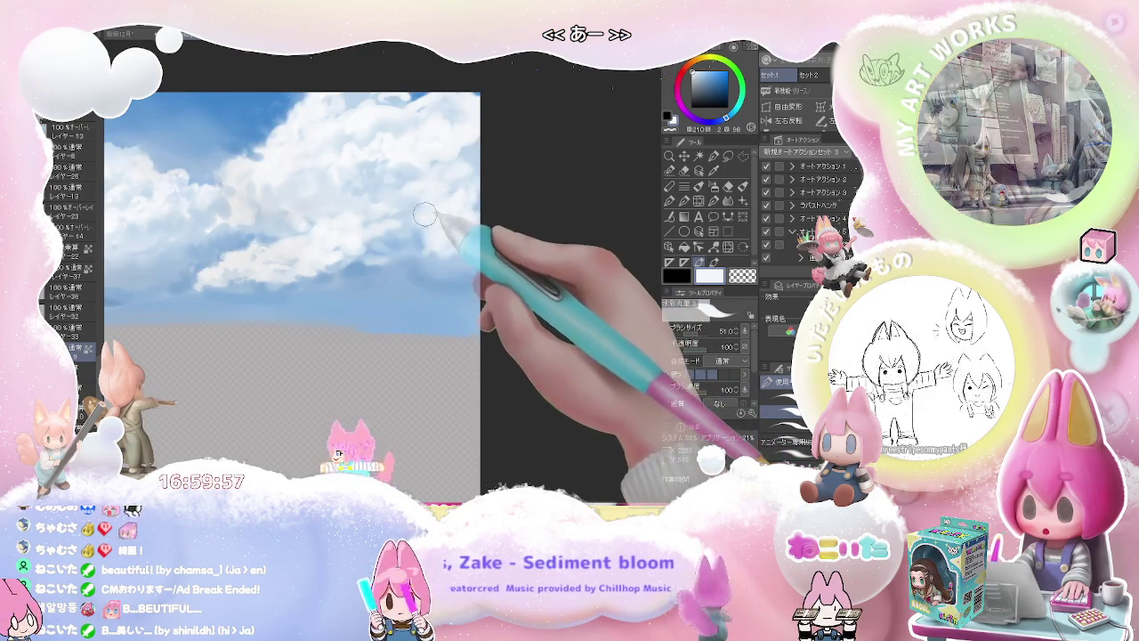
key(bracketright)
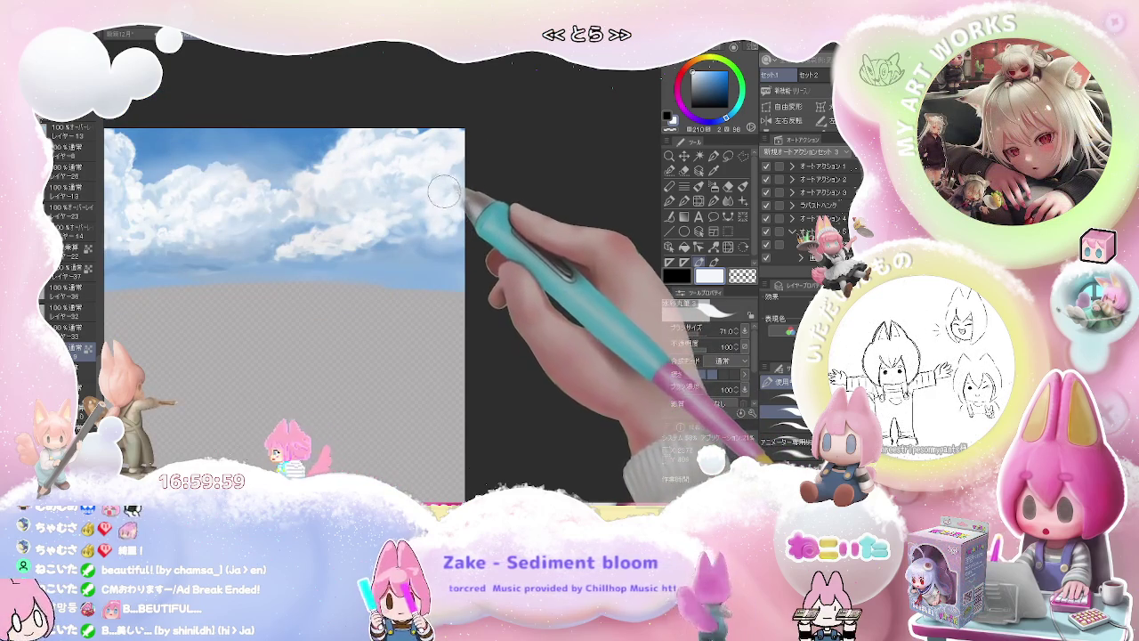
key(bracketright)
key(bracketright)
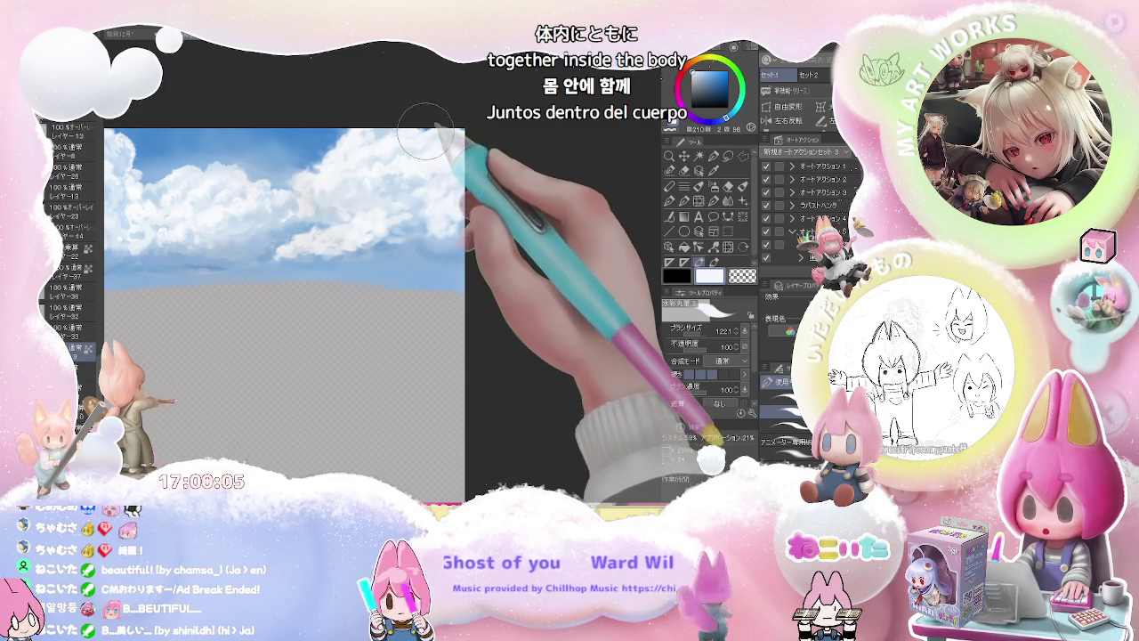
scroll(429, 132, down, 1)
Zoom around the sky, then tilt the canvas view and rotate it back toward upright
scroll(472, 177, down, 3)
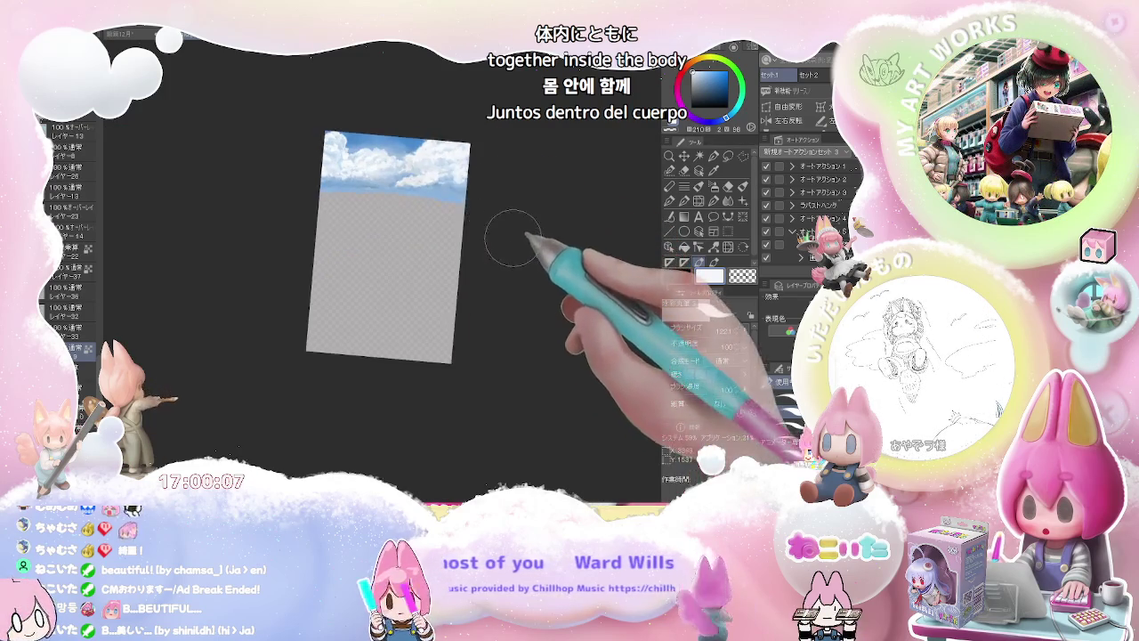
scroll(511, 236, up, 3)
scroll(504, 267, up, 2)
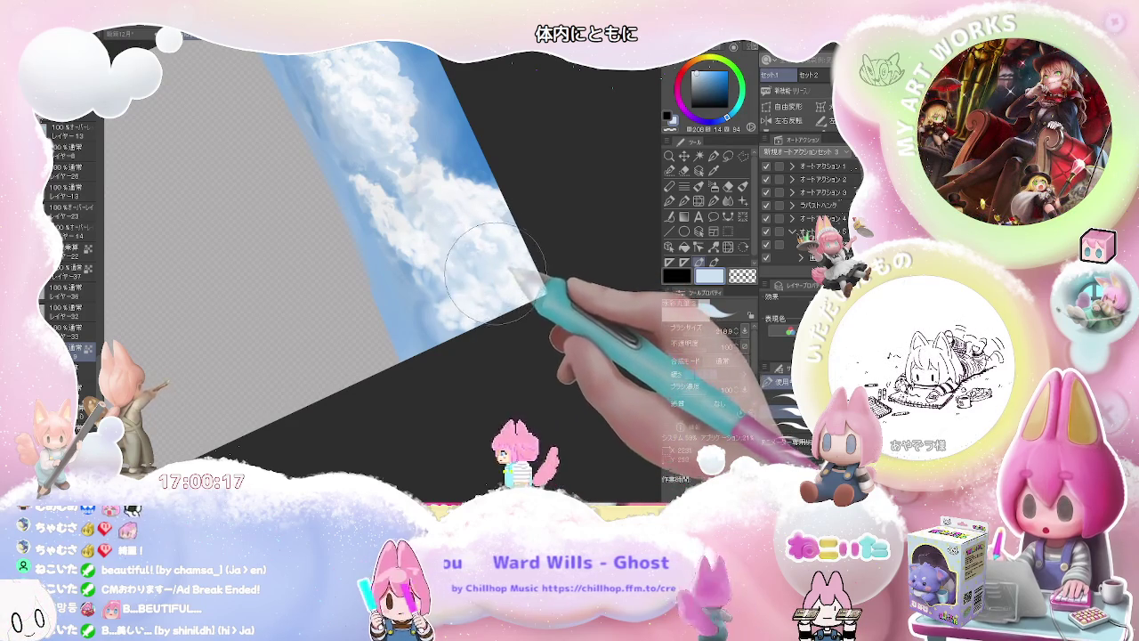
scroll(507, 254, up, 2)
scroll(523, 242, up, 2)
scroll(524, 243, down, 3)
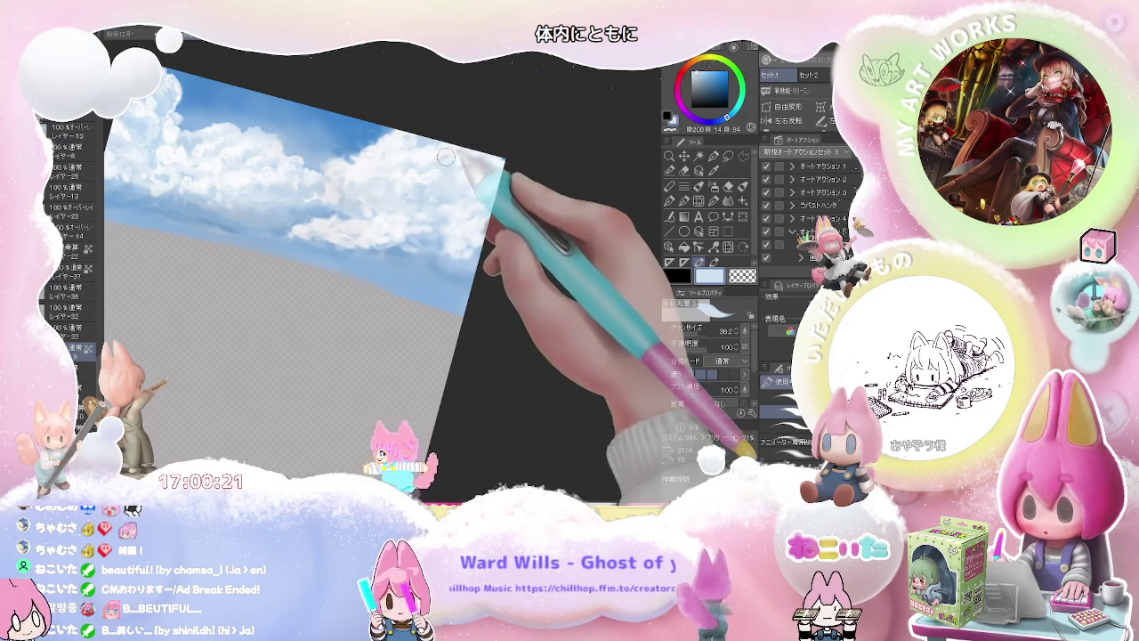
scroll(430, 175, down, 3)
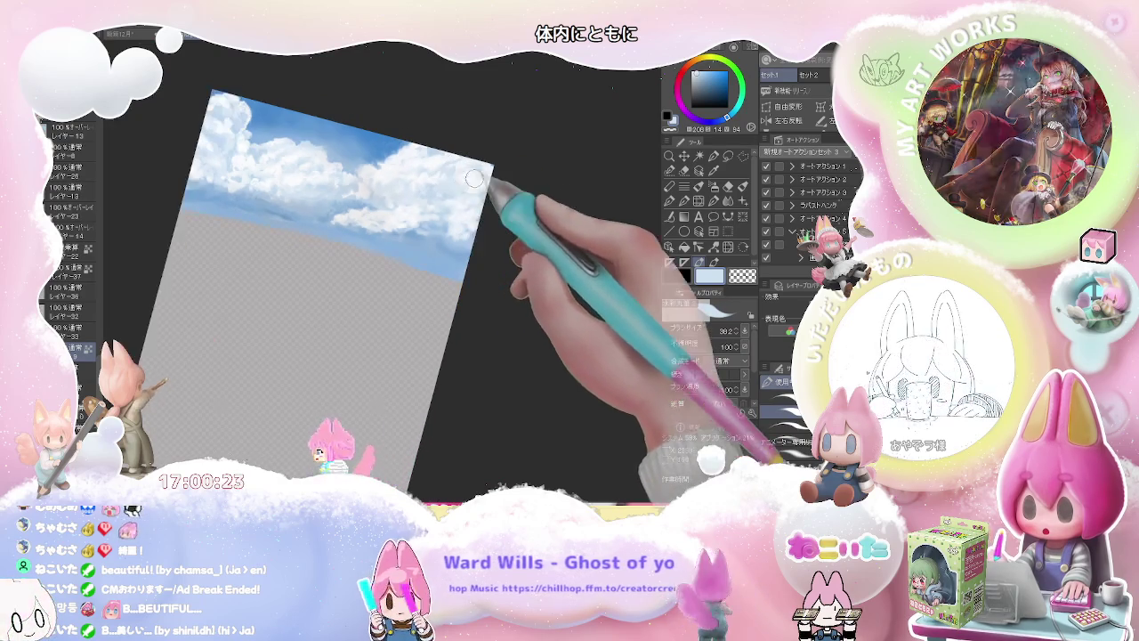
scroll(458, 167, up, 1)
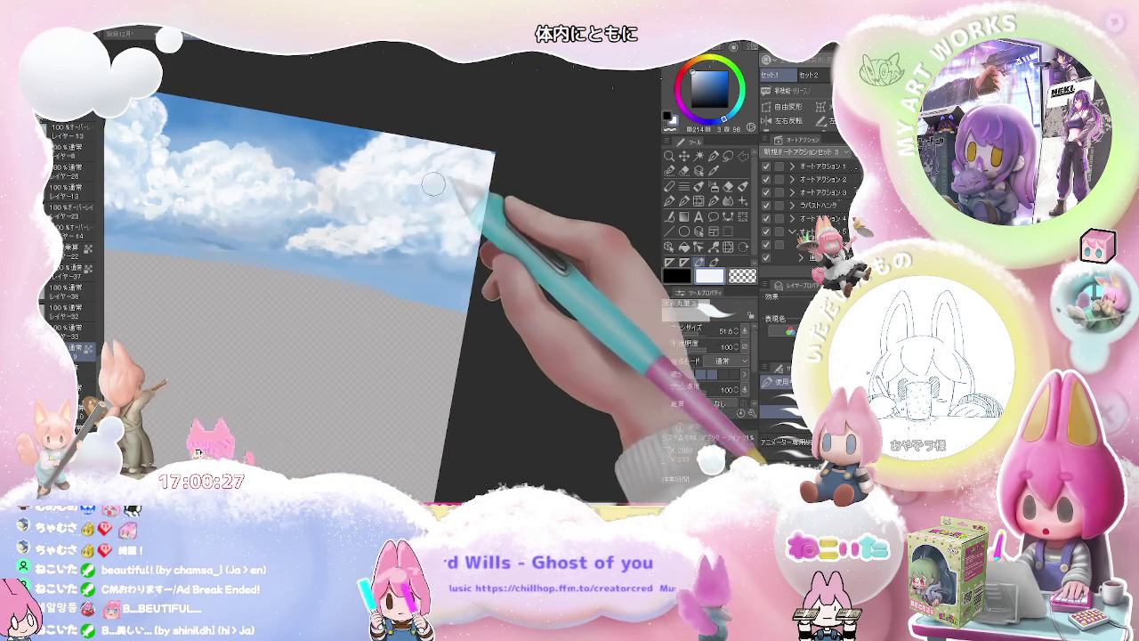
scroll(427, 183, down, 2)
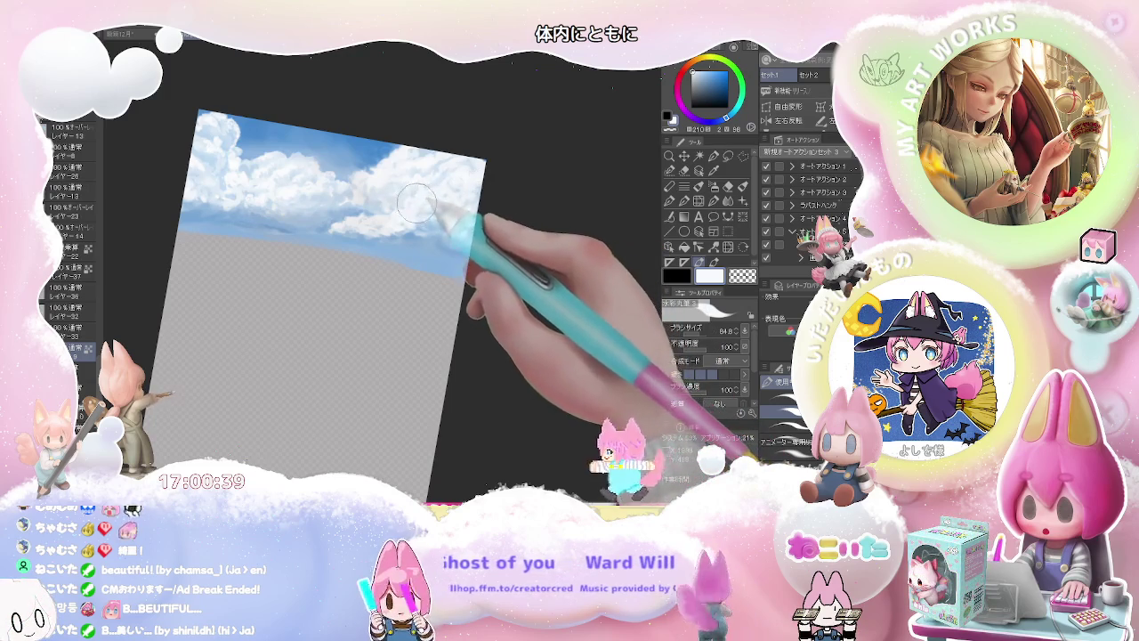
drag(405, 203, 459, 214)
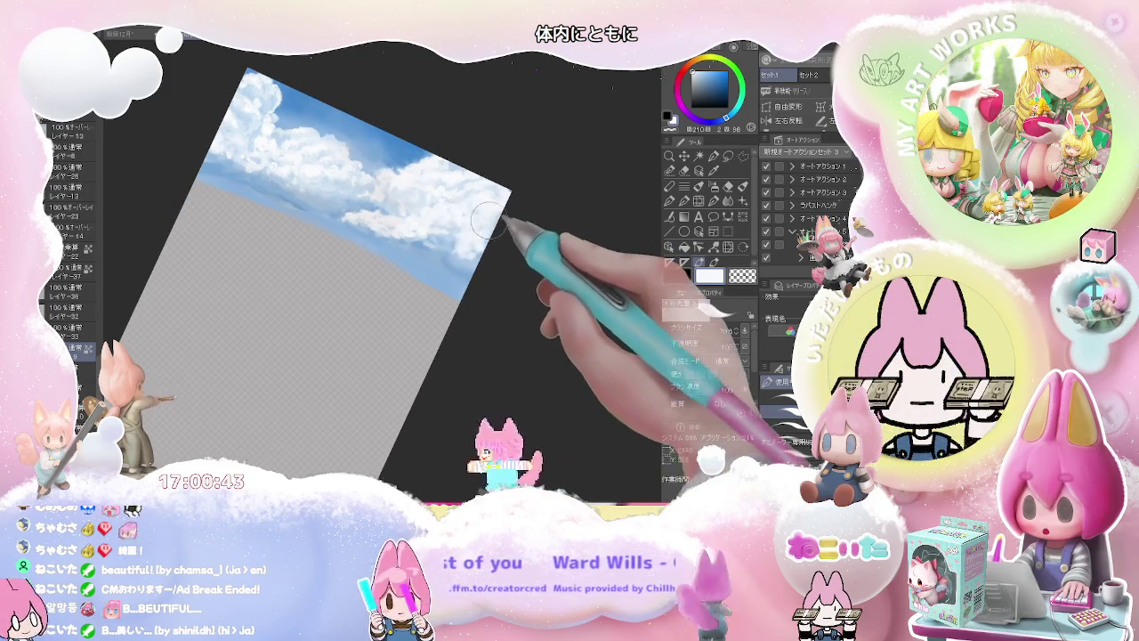
mouse_move(513, 218)
mouse_down()
mouse_move(509, 240)
mouse_move(236, 162)
mouse_move(236, 129)
mouse_up()
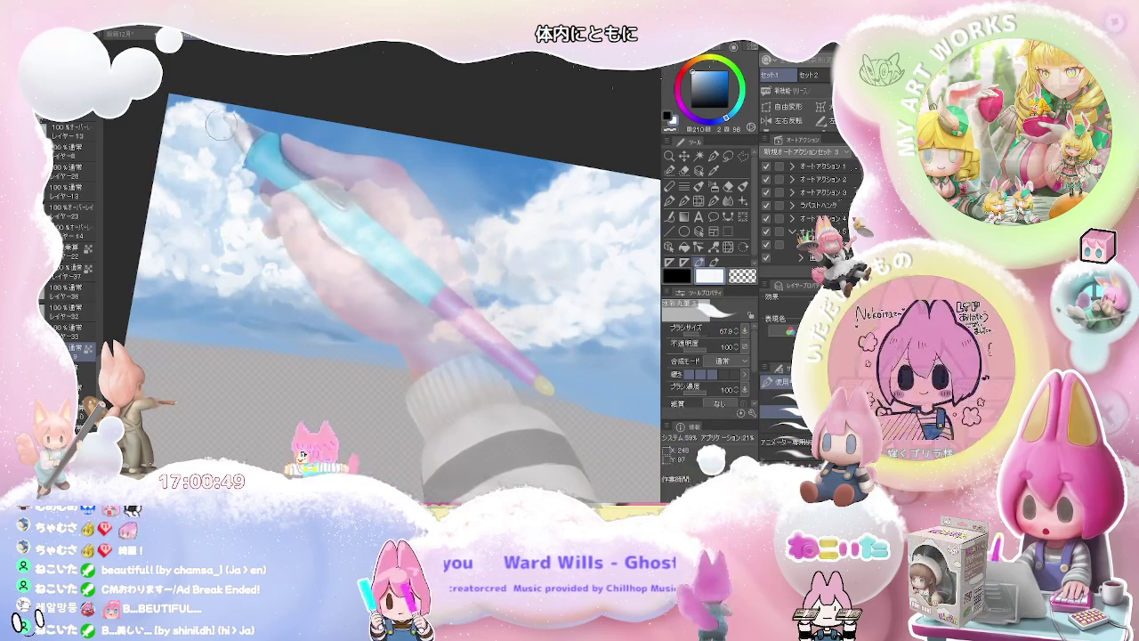
Sample a new cloud colour, make the brush much larger, and zoom in on the clouds
alt+click(214, 134)
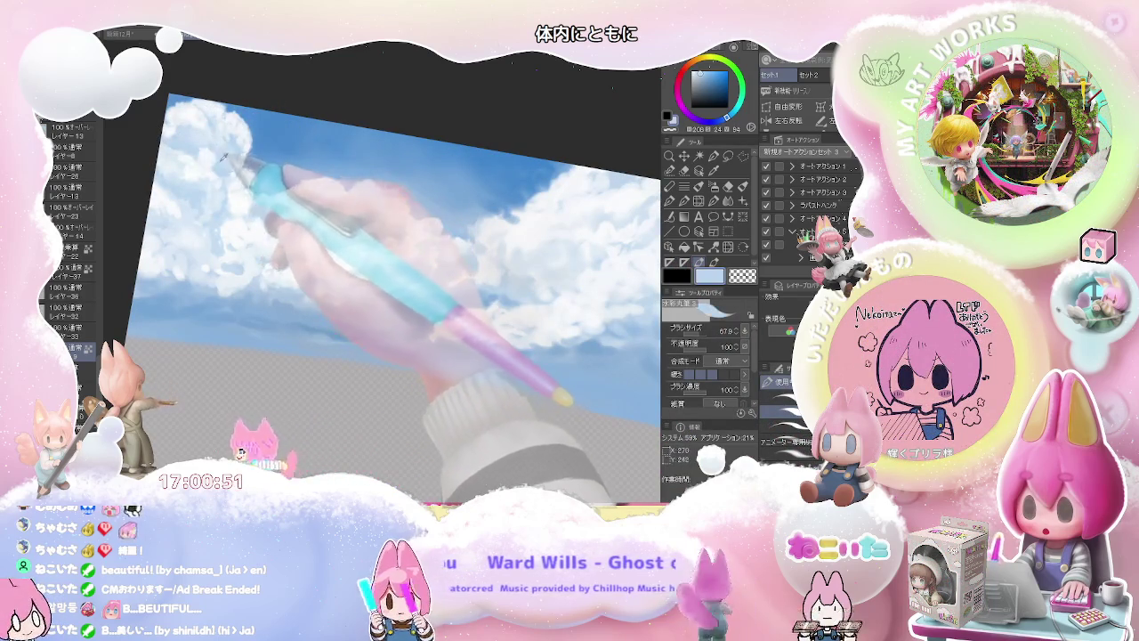
drag(214, 134, 207, 152)
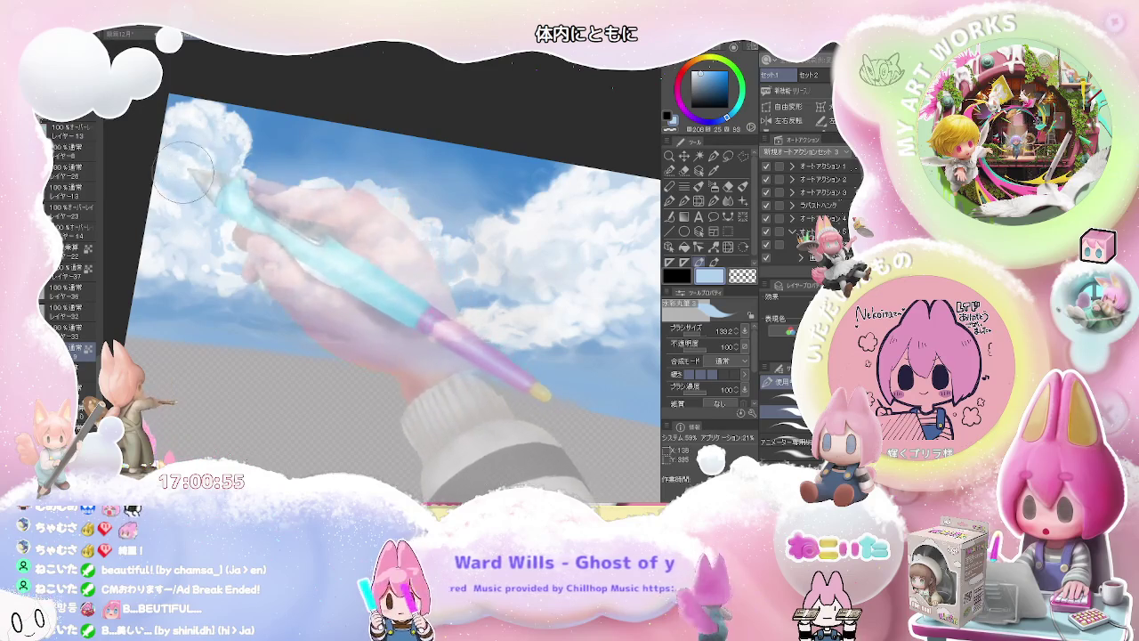
key(ctrl+minus)
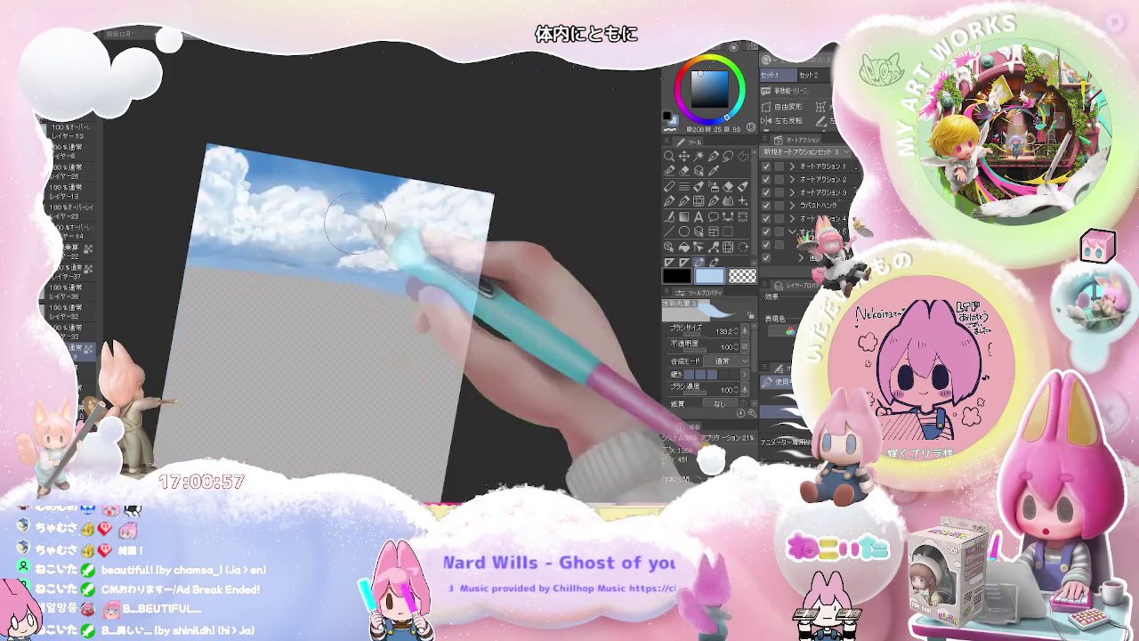
key(ctrl+plus)
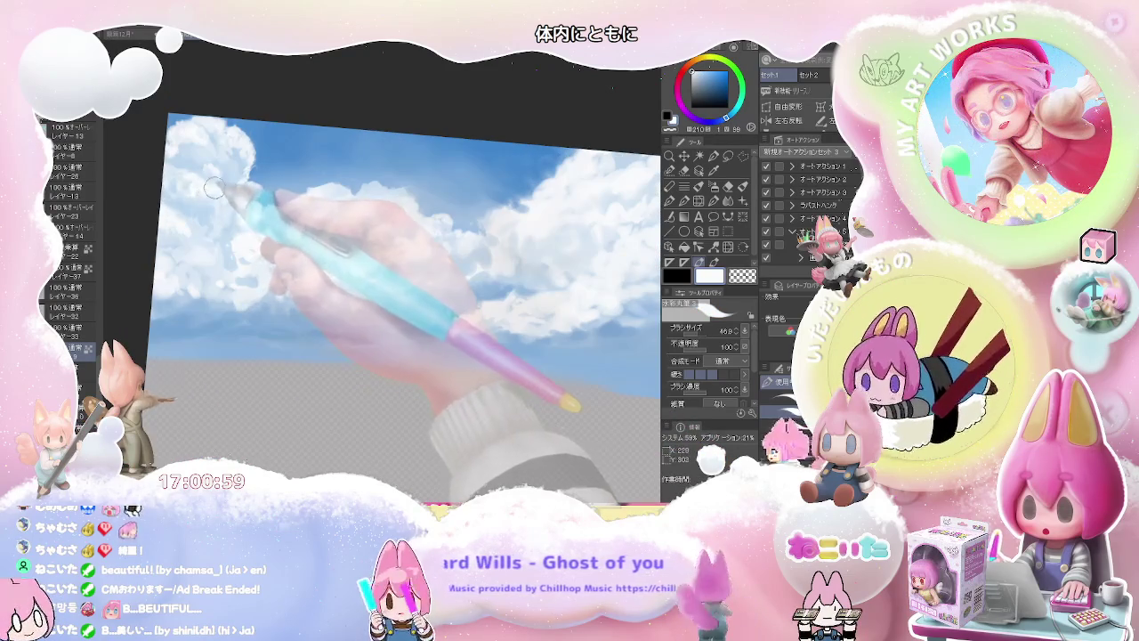
key(ctrl+plus)
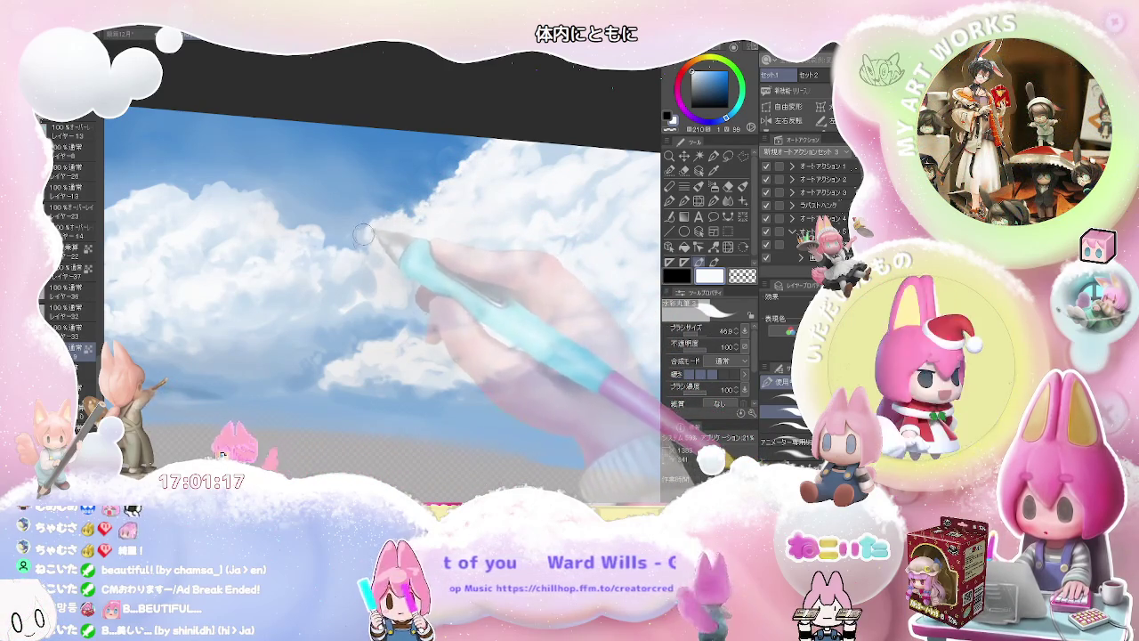
mouse_move(364, 233)
mouse_down()
mouse_move(427, 269)
mouse_move(419, 246)
mouse_move(498, 204)
mouse_up()
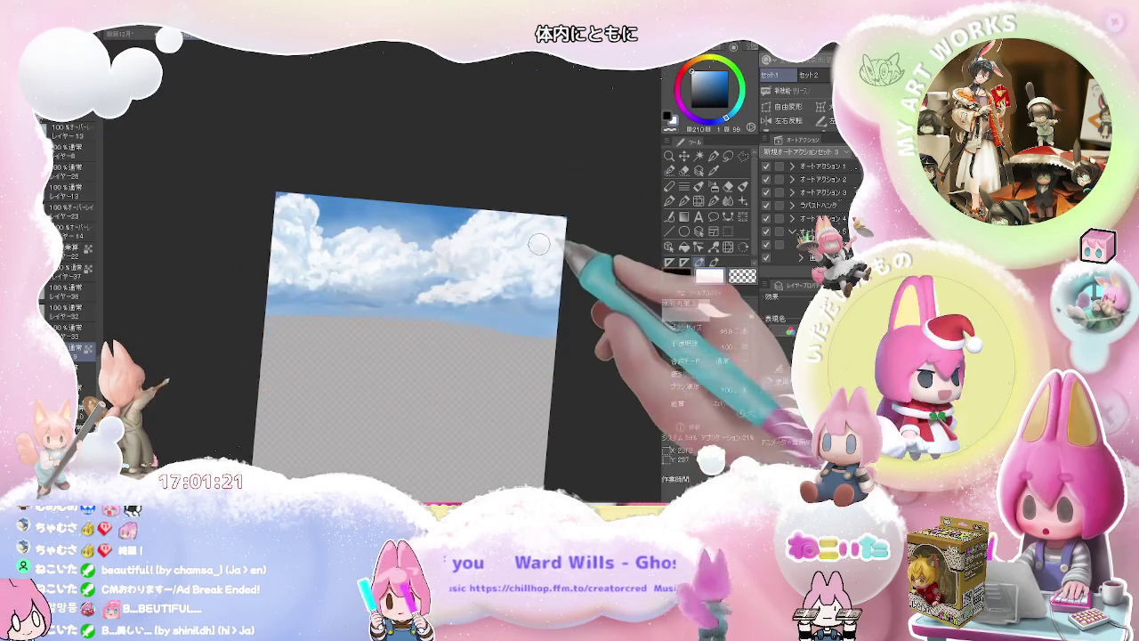
Pick a pale near-white blue, enlarge the brush to 250, then switch to a medium shading blue
scroll(499, 204, up, 2)
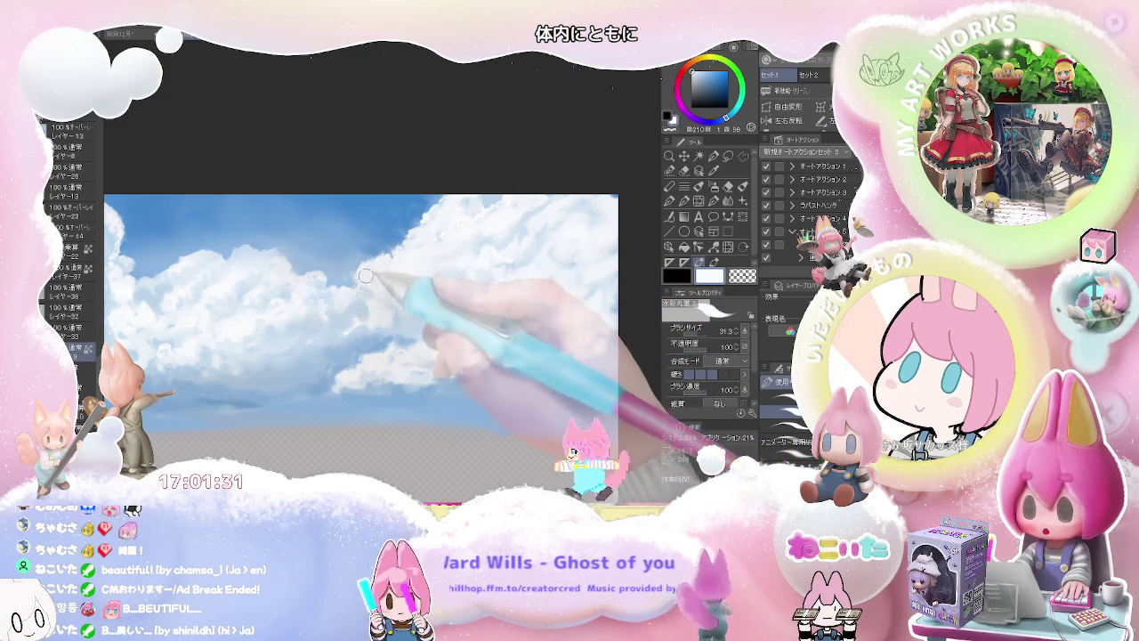
scroll(379, 260, down, 2)
scroll(439, 258, down, 1)
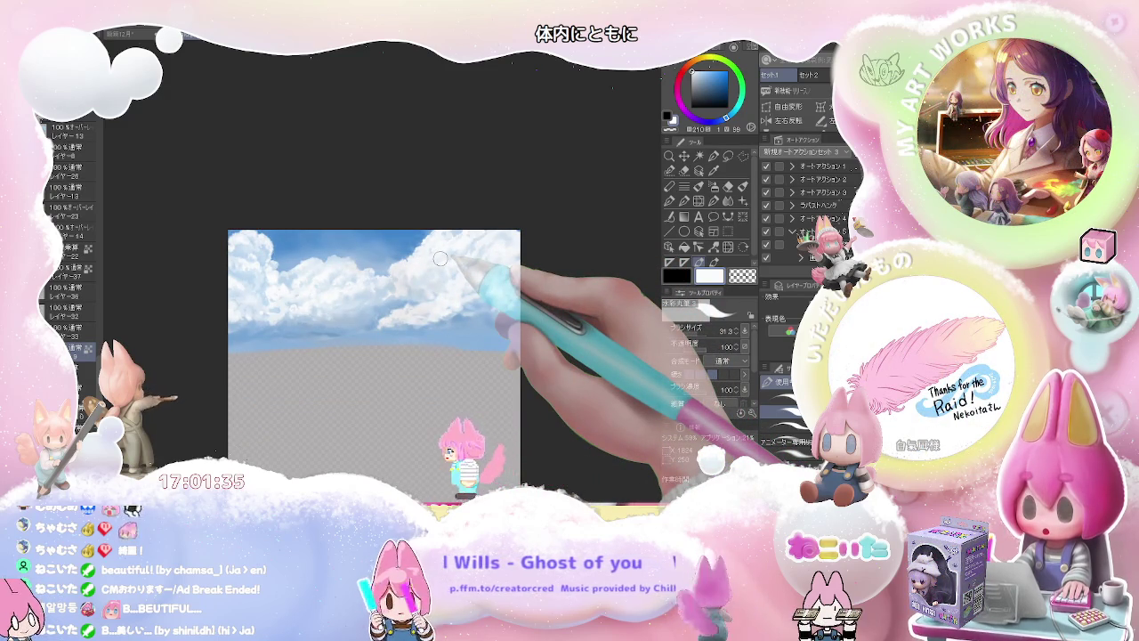
scroll(328, 331, up, 1)
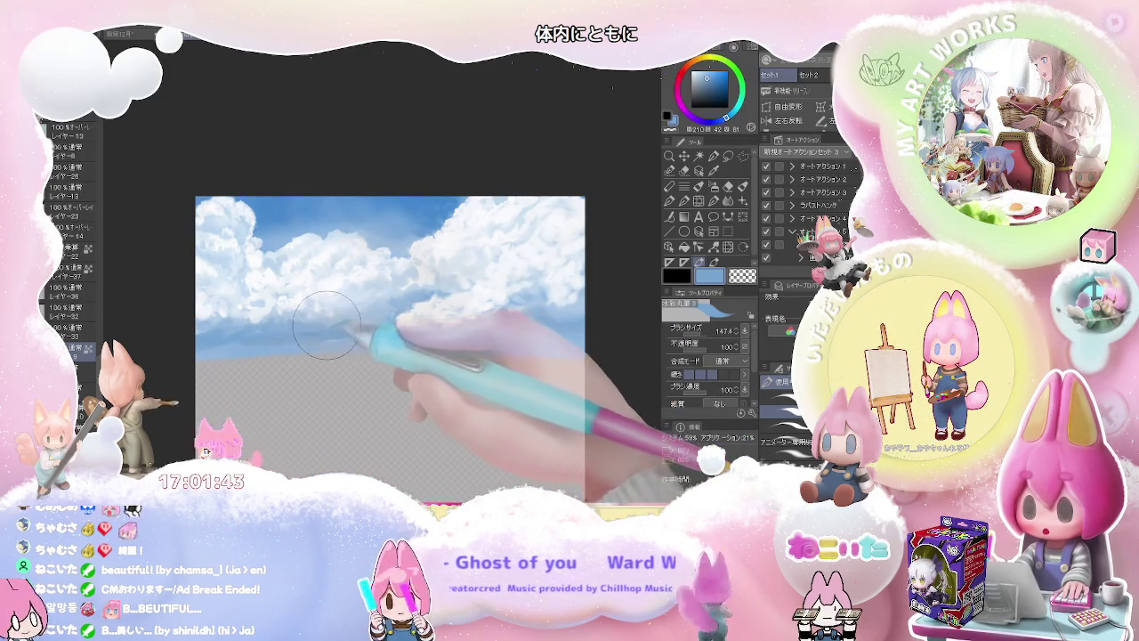
alt+click(349, 318)
key(bracketright)
key(bracketright)
key(bracketright)
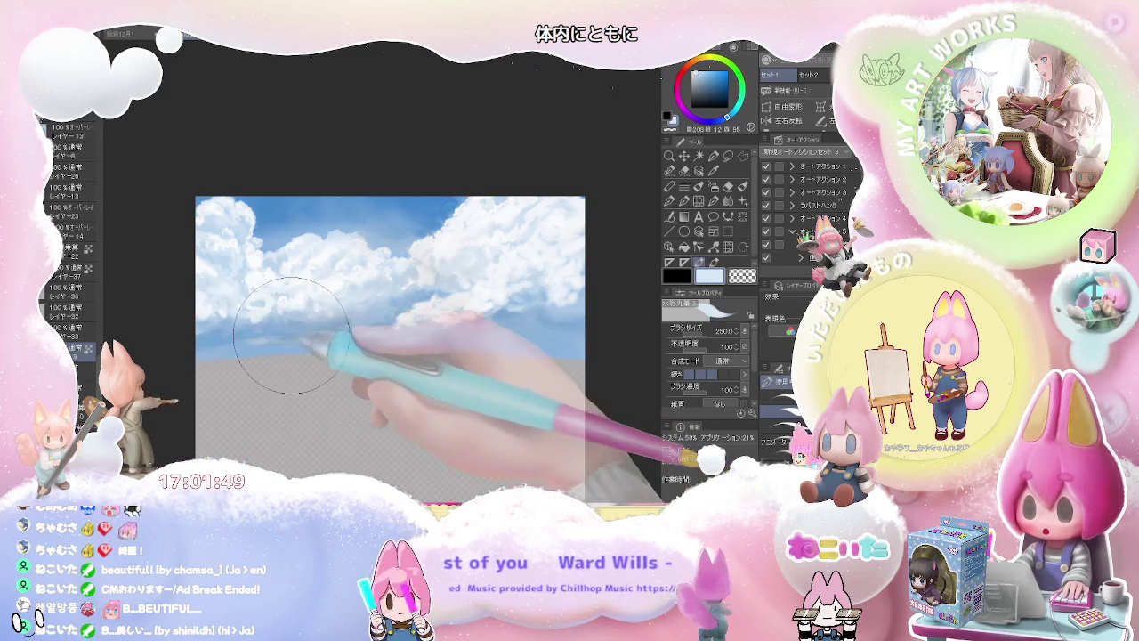
alt+click(254, 340)
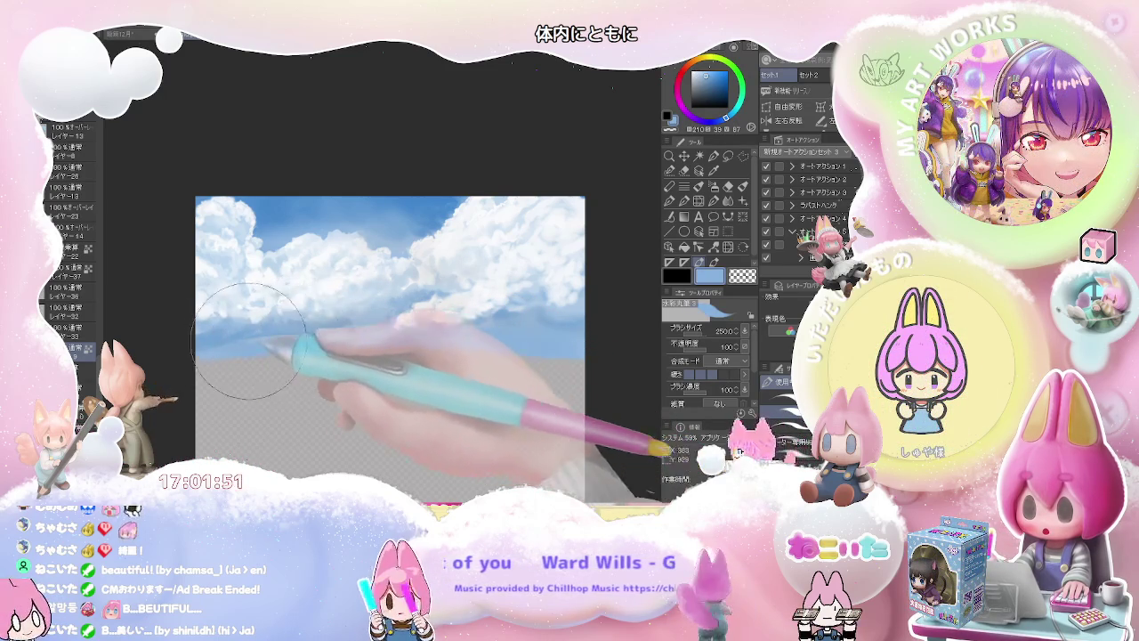
Zoom in on the clouds and enlarge the brush for broad cloud strokes
scroll(384, 338, down, 2)
scroll(427, 347, down, 2)
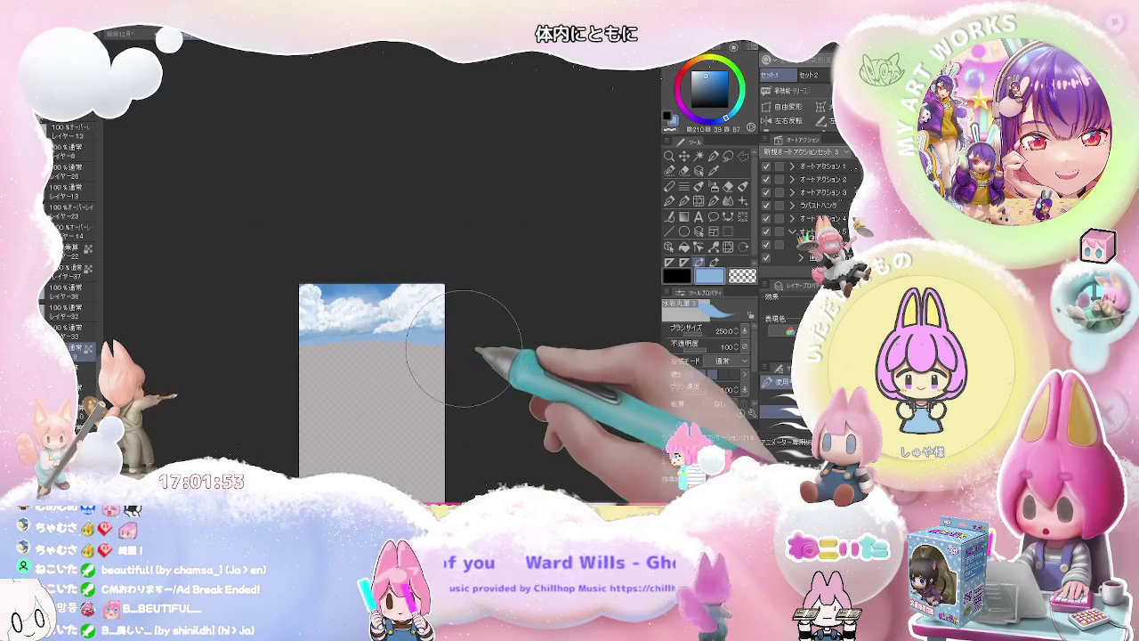
scroll(356, 347, up, 2)
scroll(320, 334, up, 1)
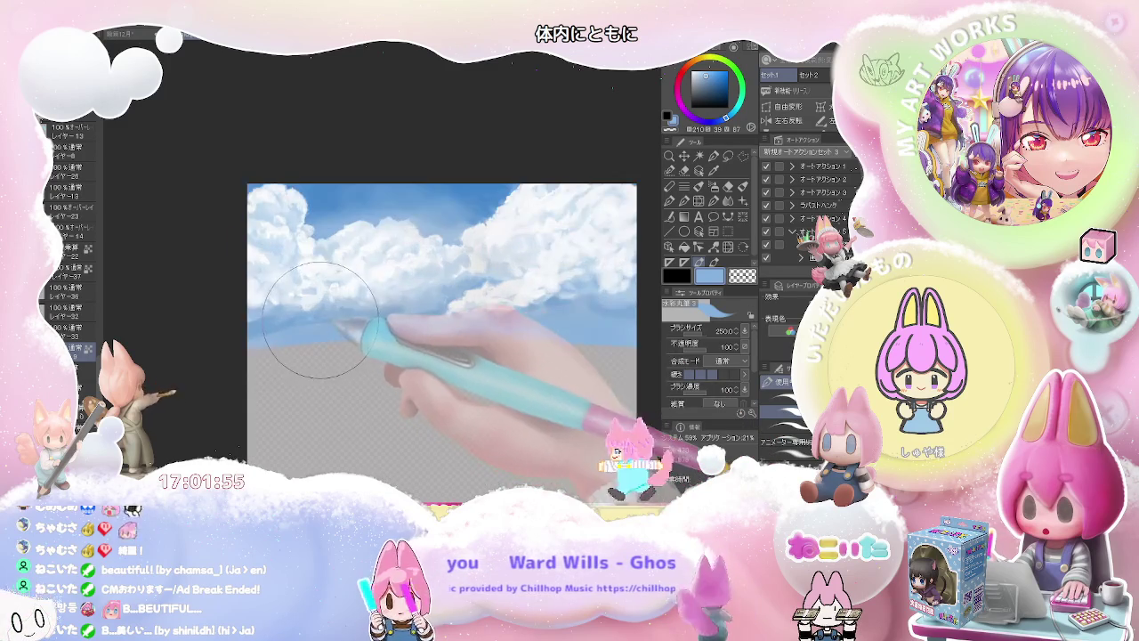
scroll(347, 338, down, 1)
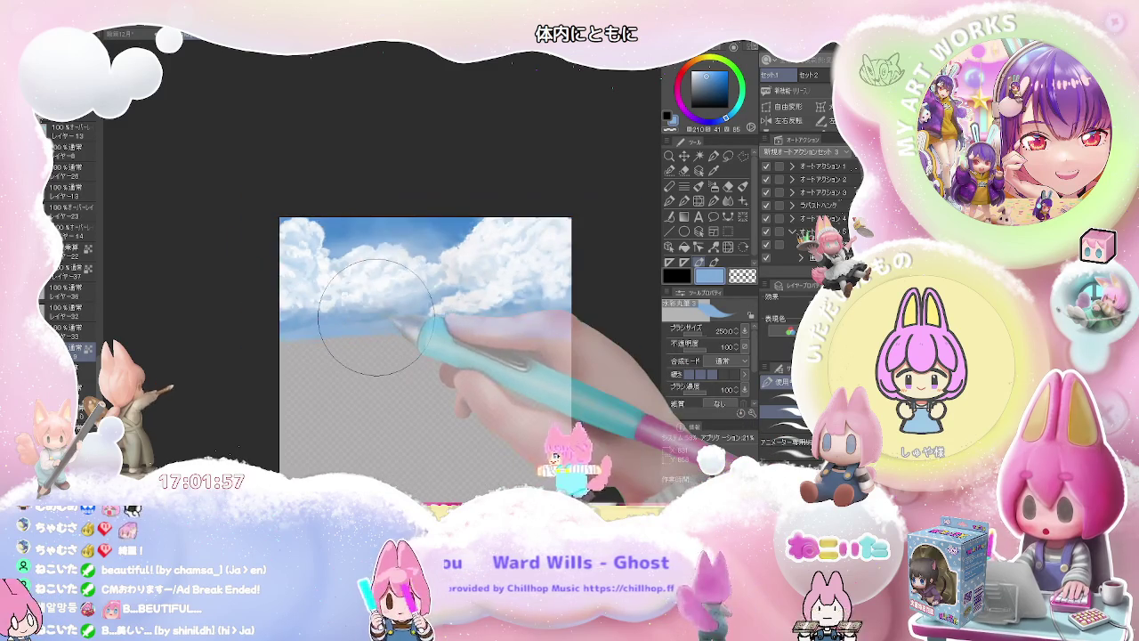
scroll(374, 320, down, 2)
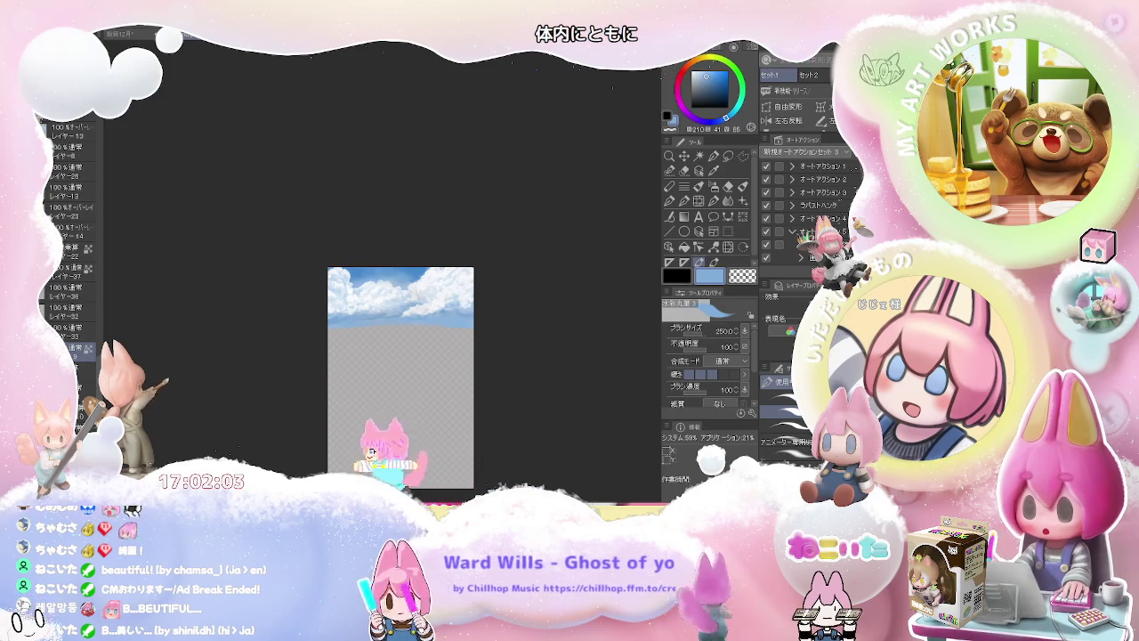
scroll(430, 302, up, 2)
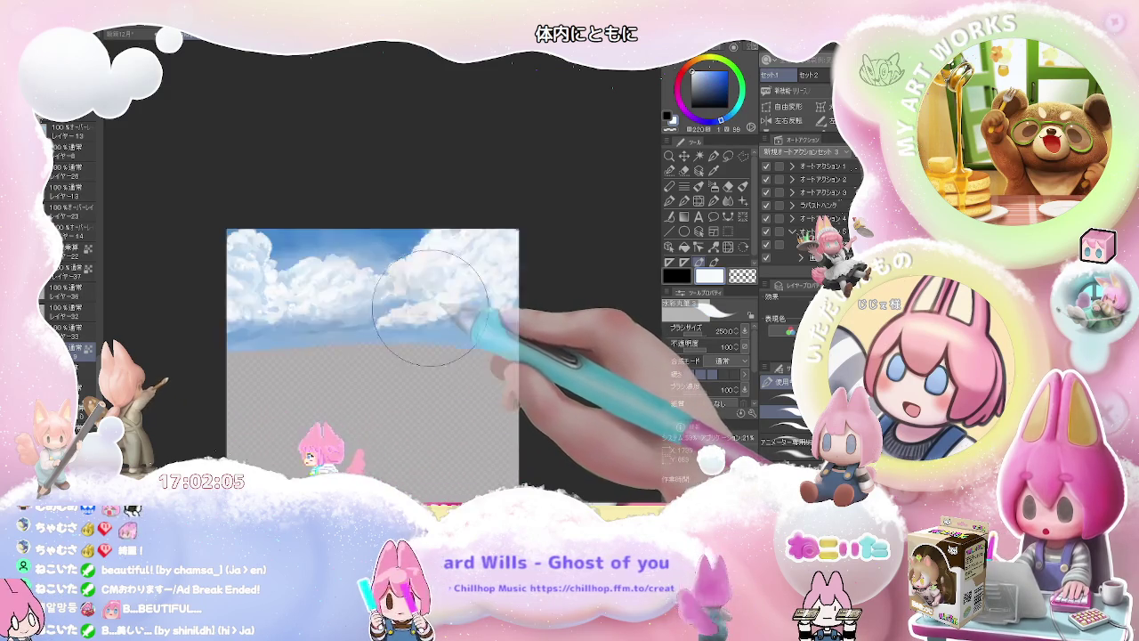
scroll(430, 302, up, 2)
scroll(409, 320, down, 1)
key(bracketright)
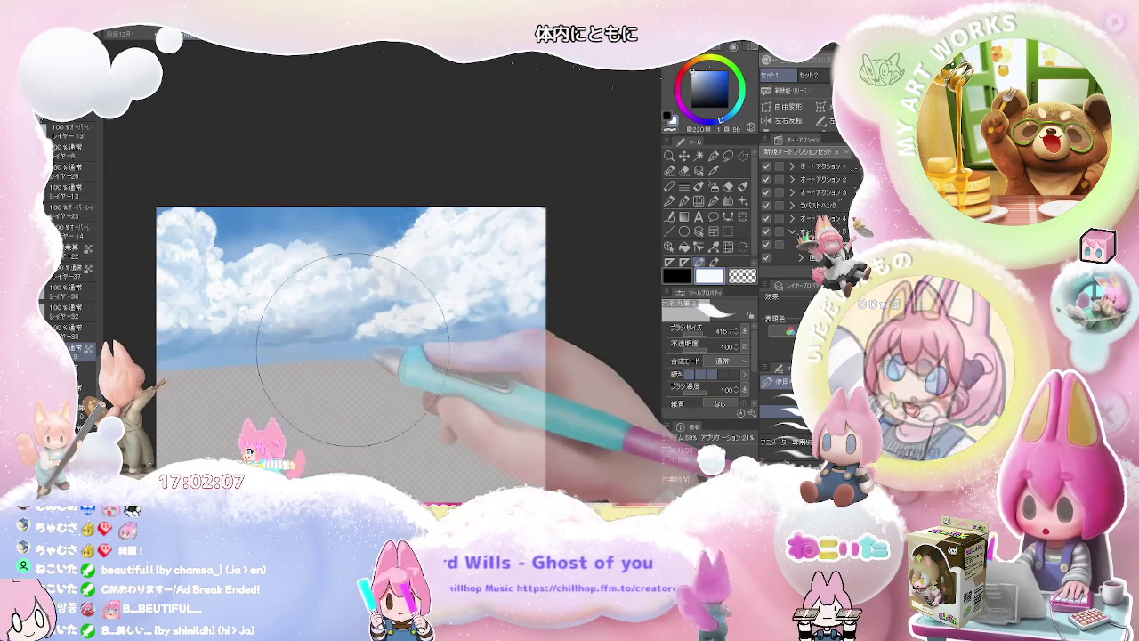
scroll(383, 349, down, 1)
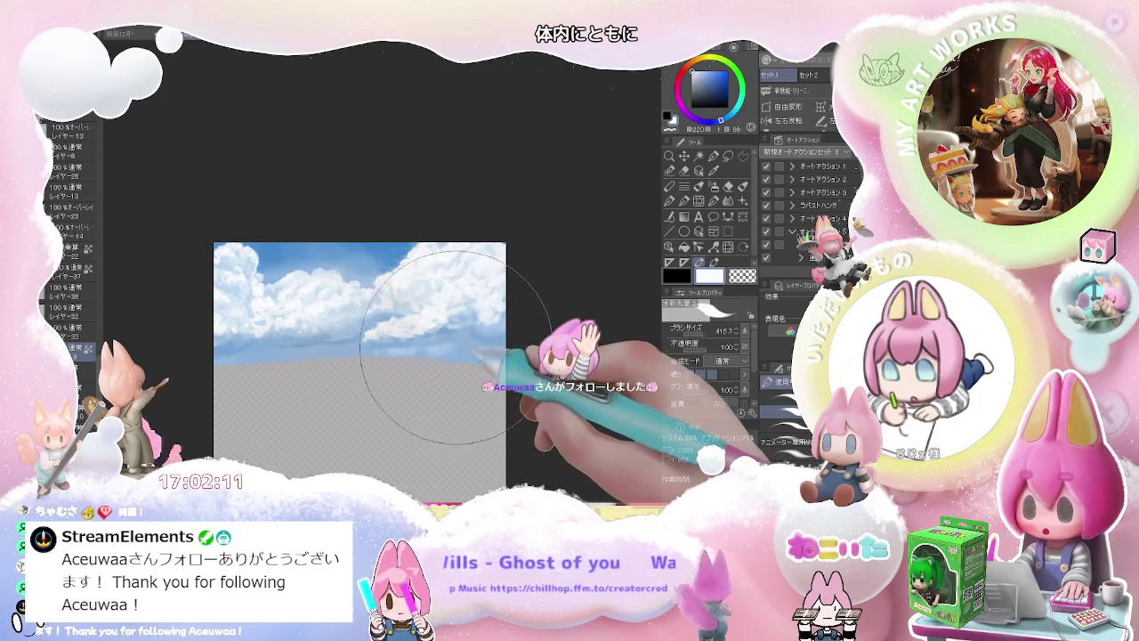
scroll(469, 344, up, 1)
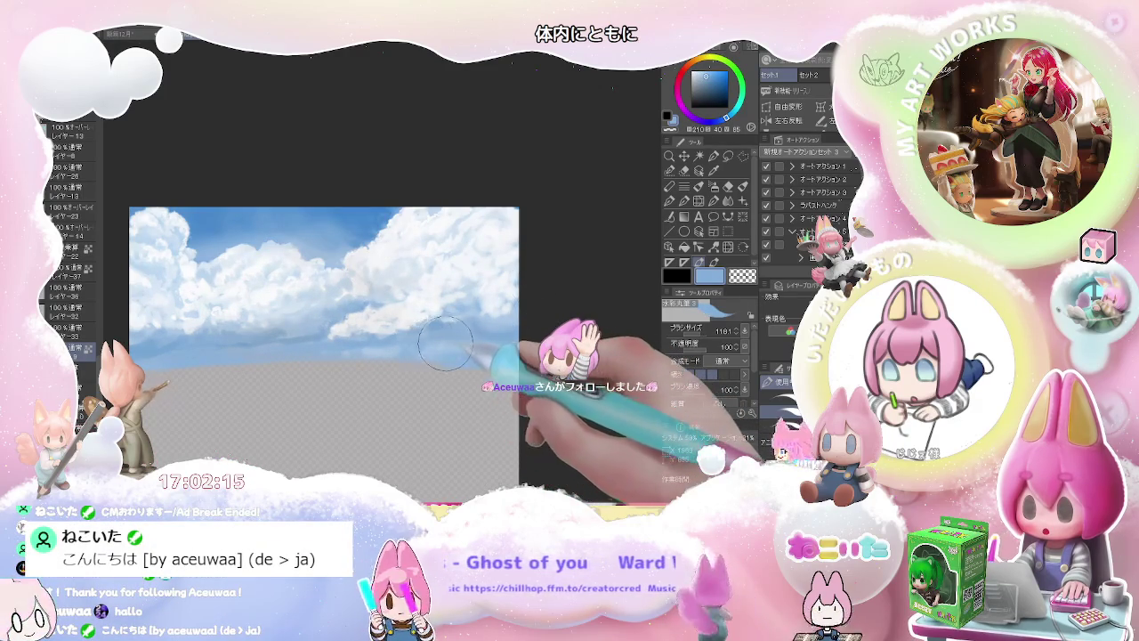
Eyedrop paler sky blues and resize the brush to blend haze along the right horizon
alt+click(441, 342)
key(bracketleft)
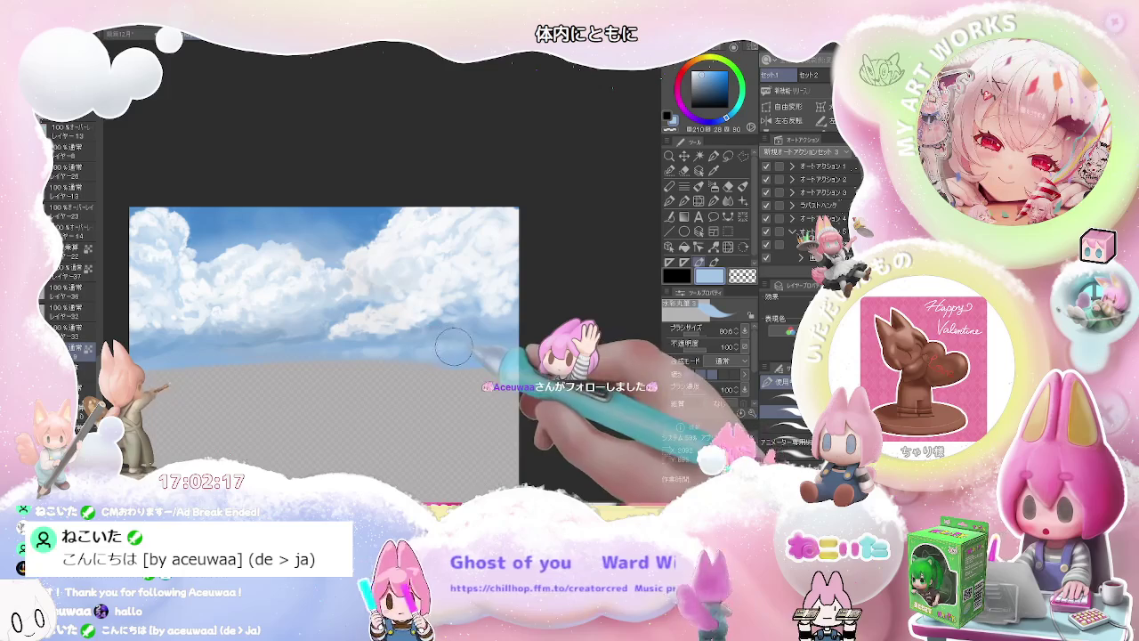
key(bracketright)
key(bracketright)
key(bracketright)
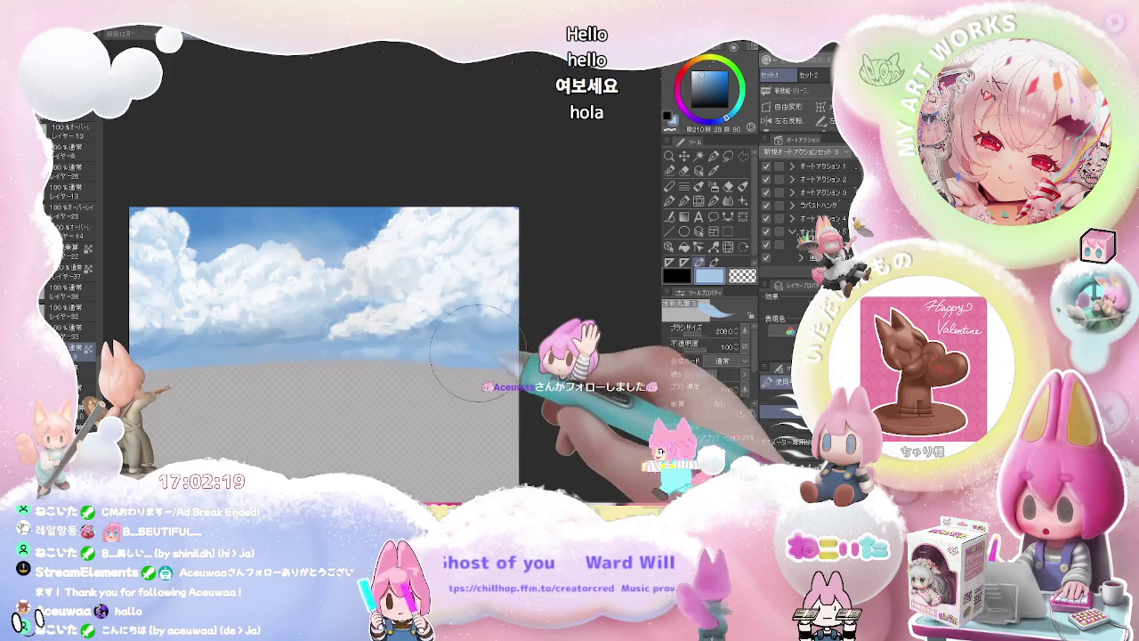
scroll(485, 352, down, 1)
key(bracketleft)
key(bracketleft)
key(bracketleft)
alt+click(443, 351)
key(bracketright)
key(bracketright)
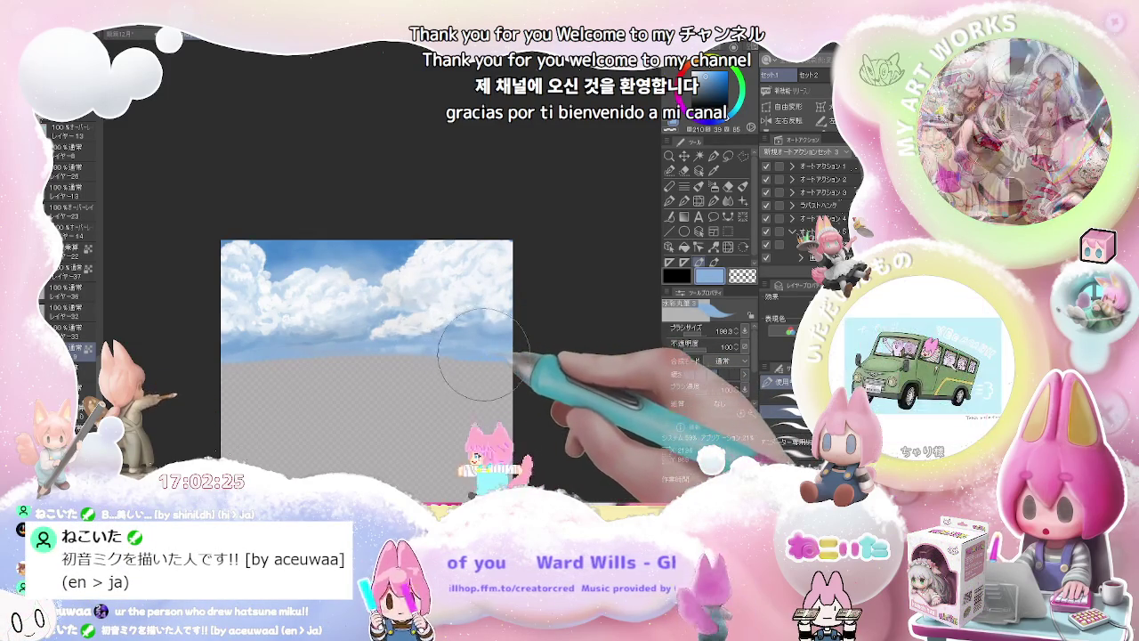
scroll(537, 351, down, 3)
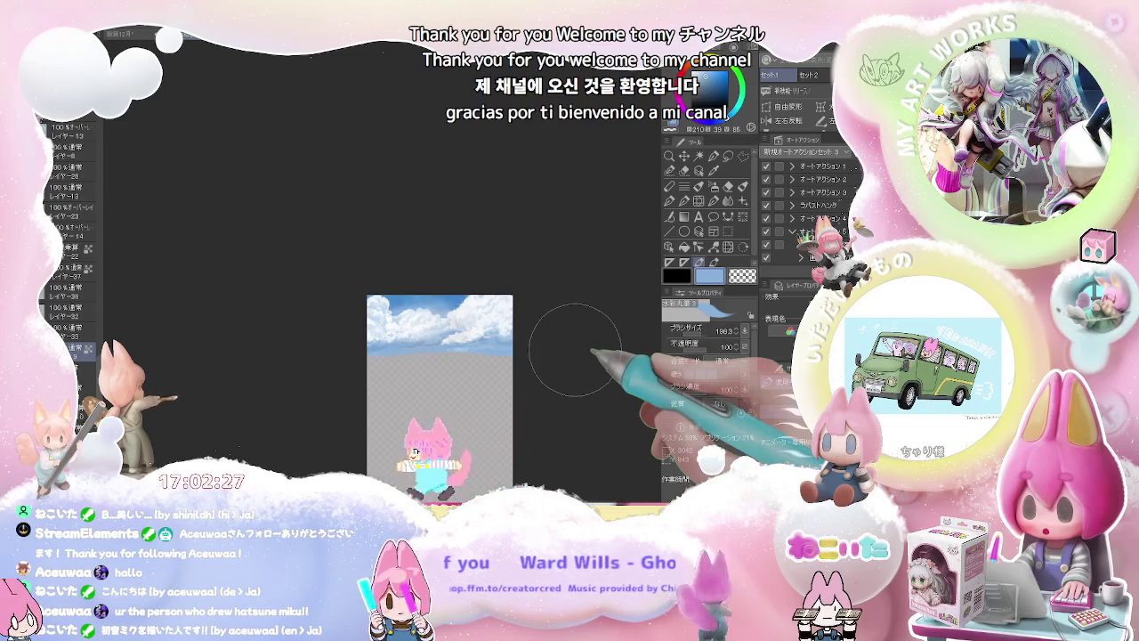
scroll(574, 349, up, 3)
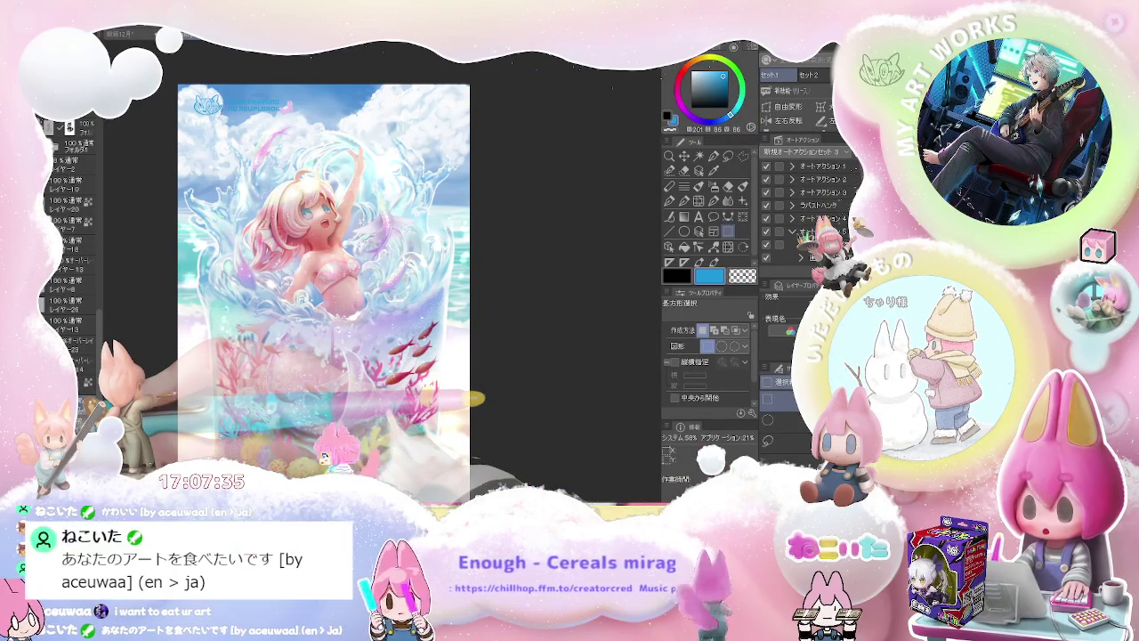
Choose a muted slate blue from the colour wheel
click(714, 90)
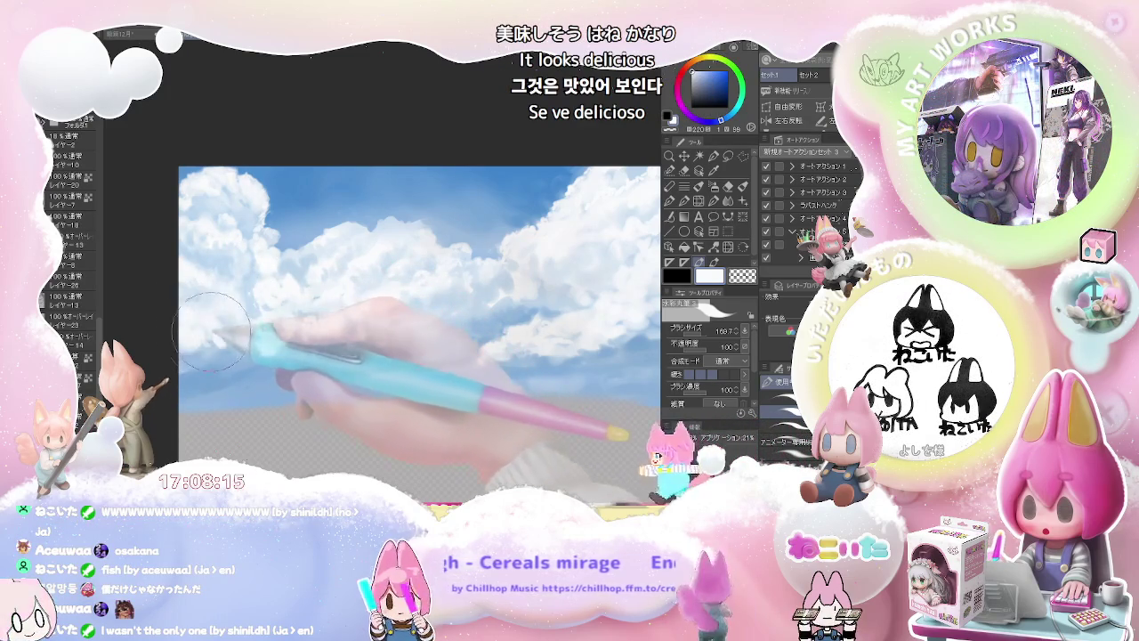
Double the brush size, switch to the full mermaid-in-glass artwork, and zoom in with a tilt
scroll(204, 334, down, 1)
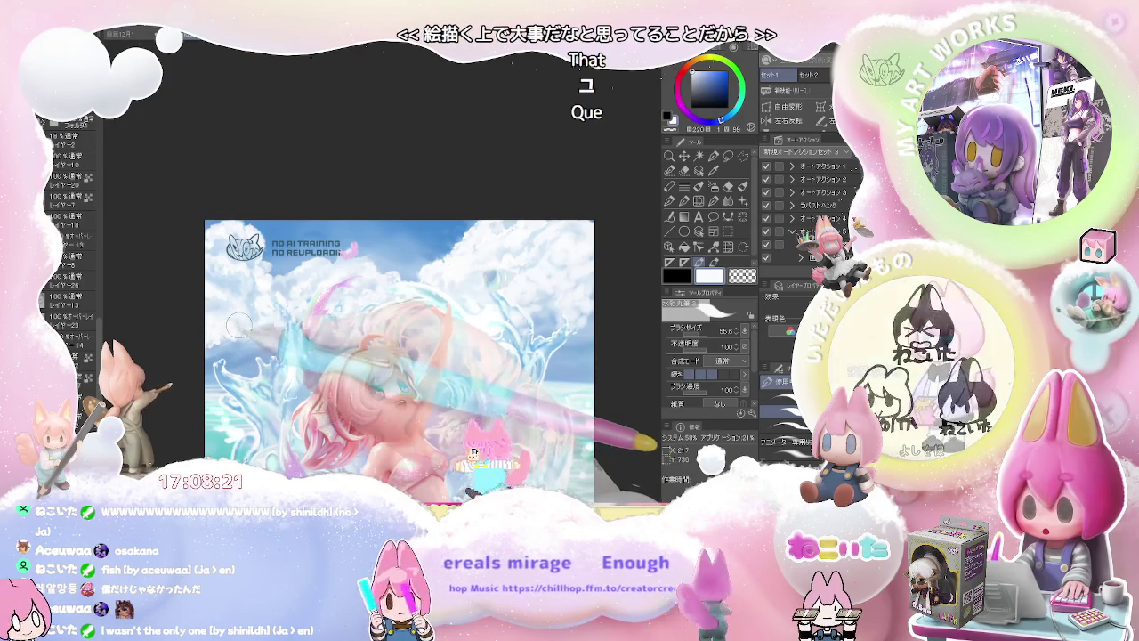
drag(250, 323, 256, 312)
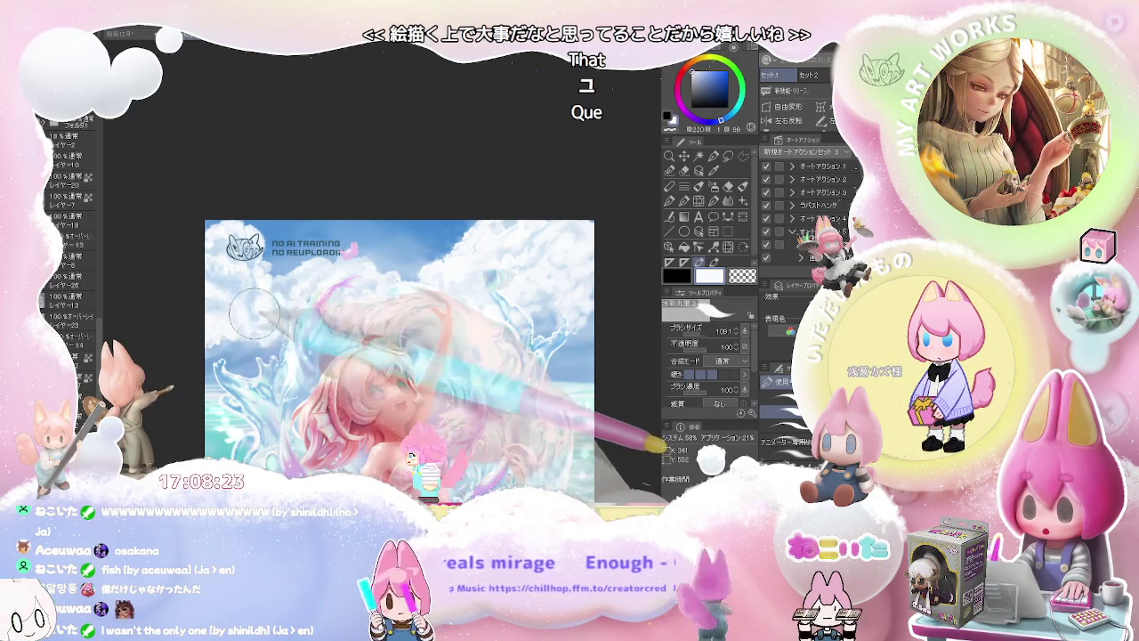
scroll(315, 311, down, 1)
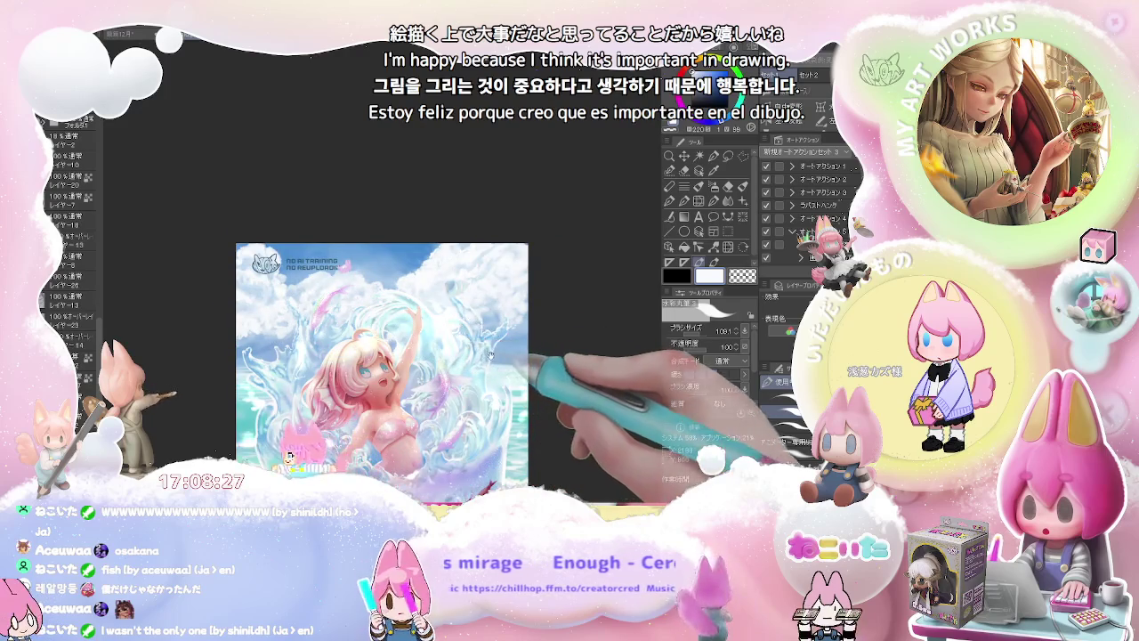
scroll(419, 355, right, 2)
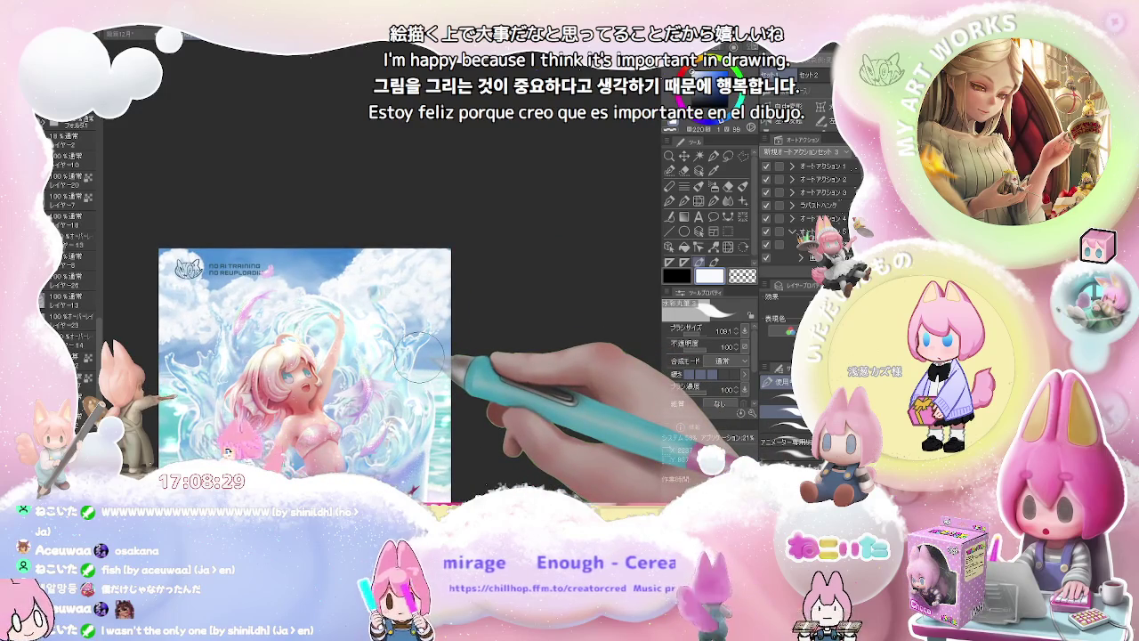
key(ctrl+Tab)
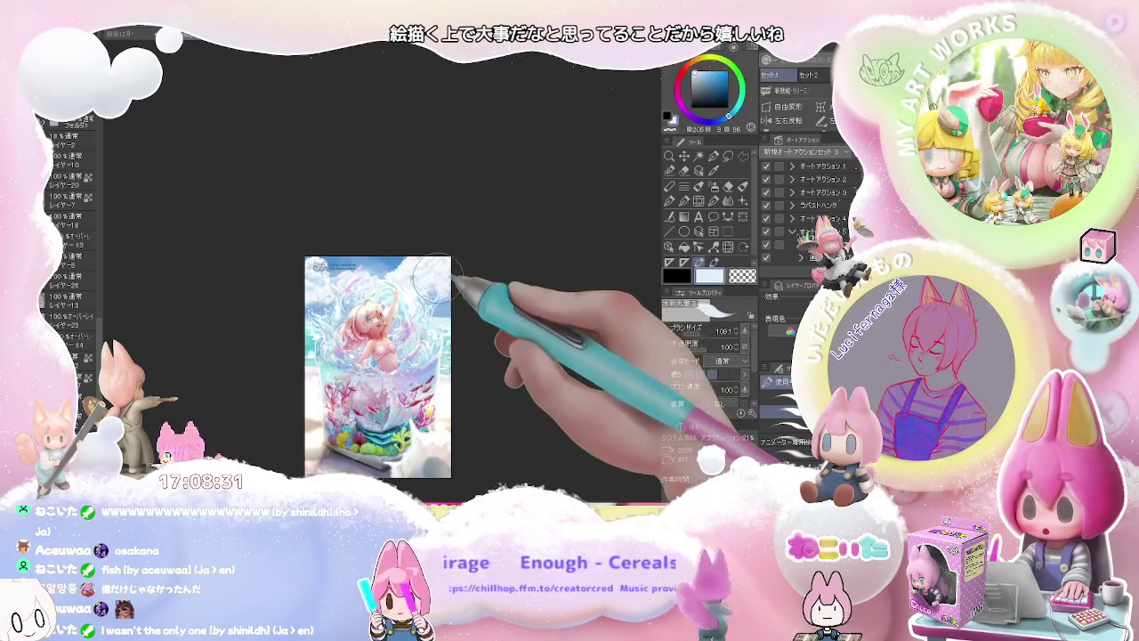
drag(431, 269, 396, 319)
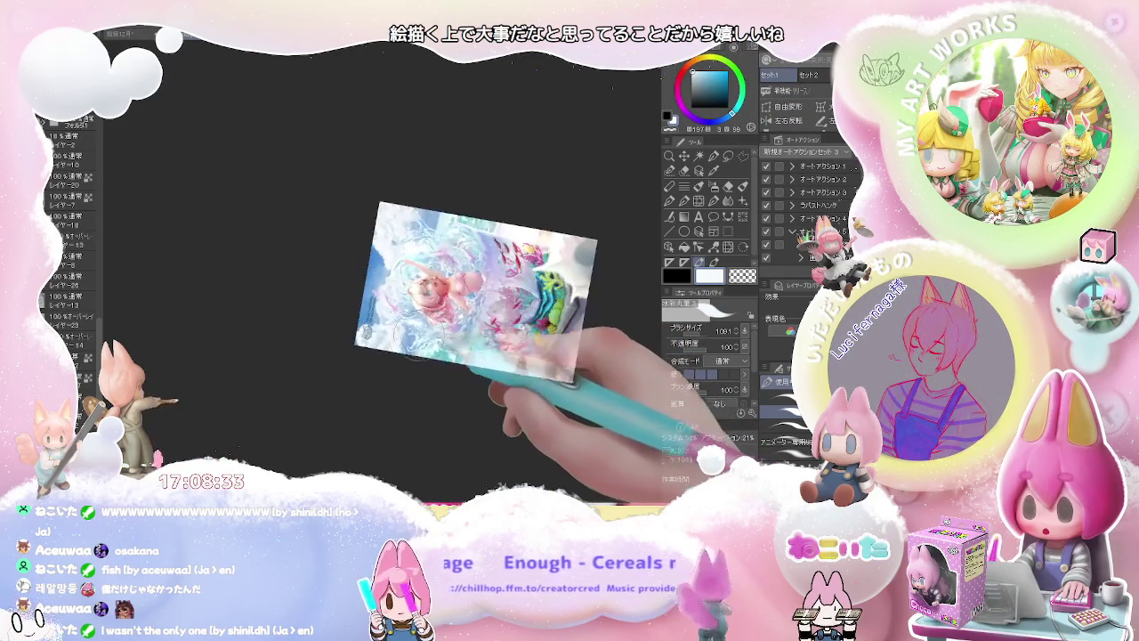
scroll(398, 321, up, 3)
scroll(345, 328, up, 3)
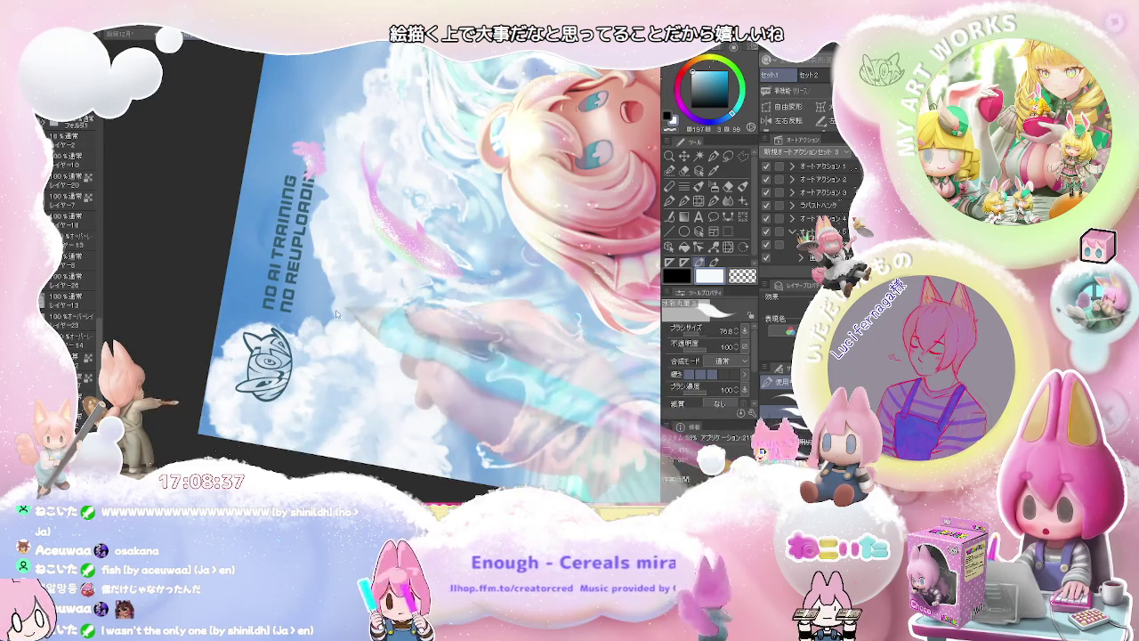
Set brush size 73.8, pick blue, switch to the 572.3 brush sub-tool, and zoom out
drag(337, 316, 327, 264)
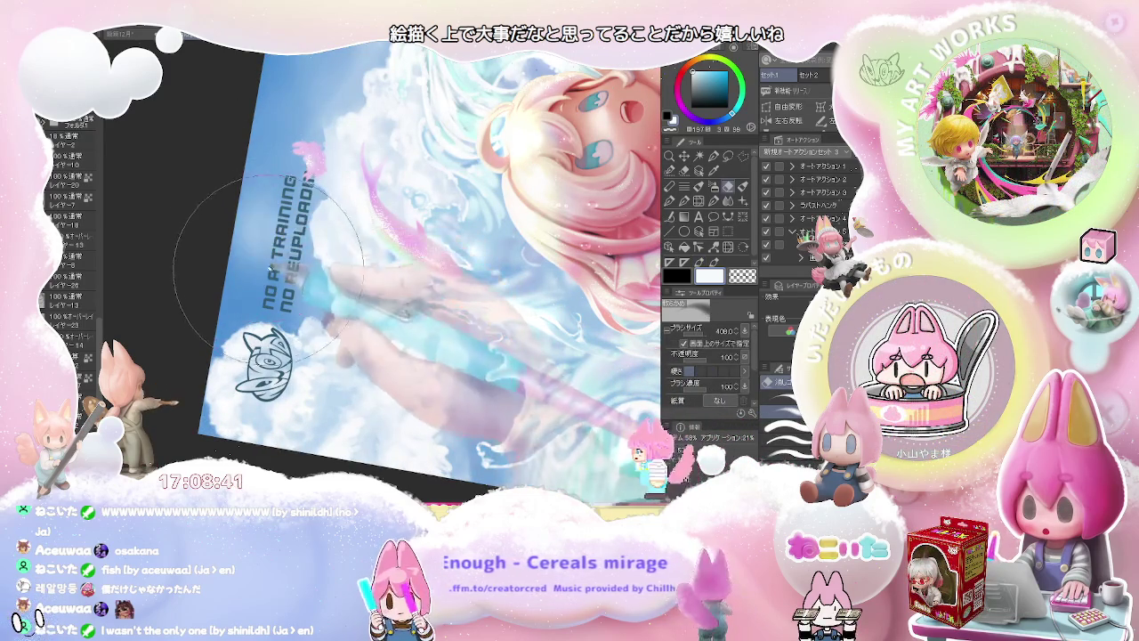
key(b)
alt+click(291, 284)
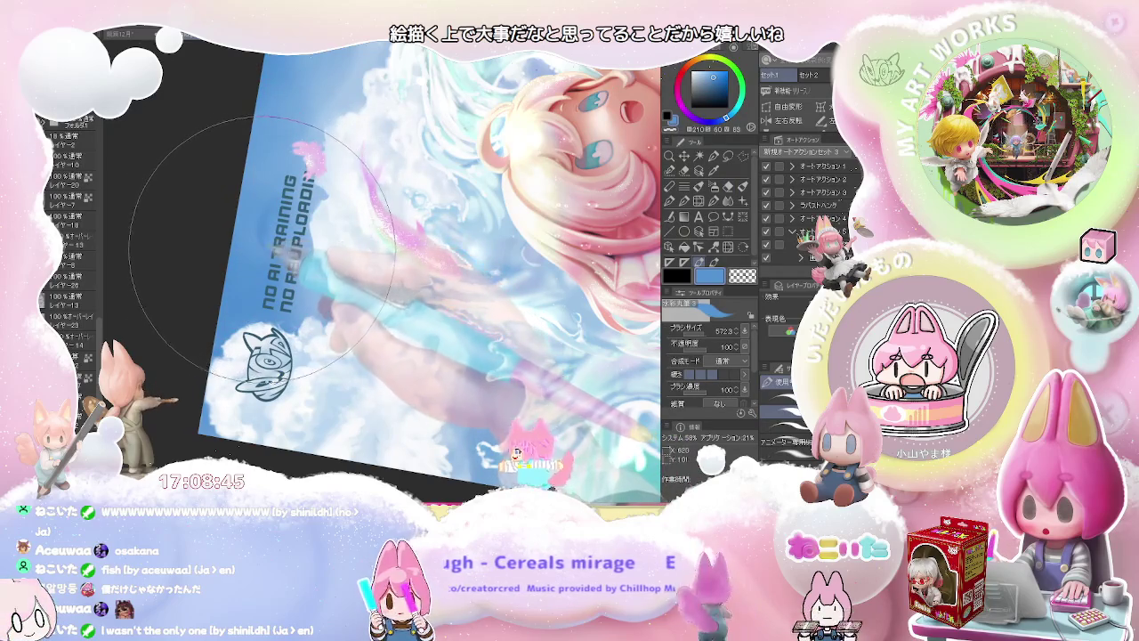
mouse_move(271, 189)
mouse_down()
mouse_move(592, 355)
mouse_move(474, 230)
mouse_up()
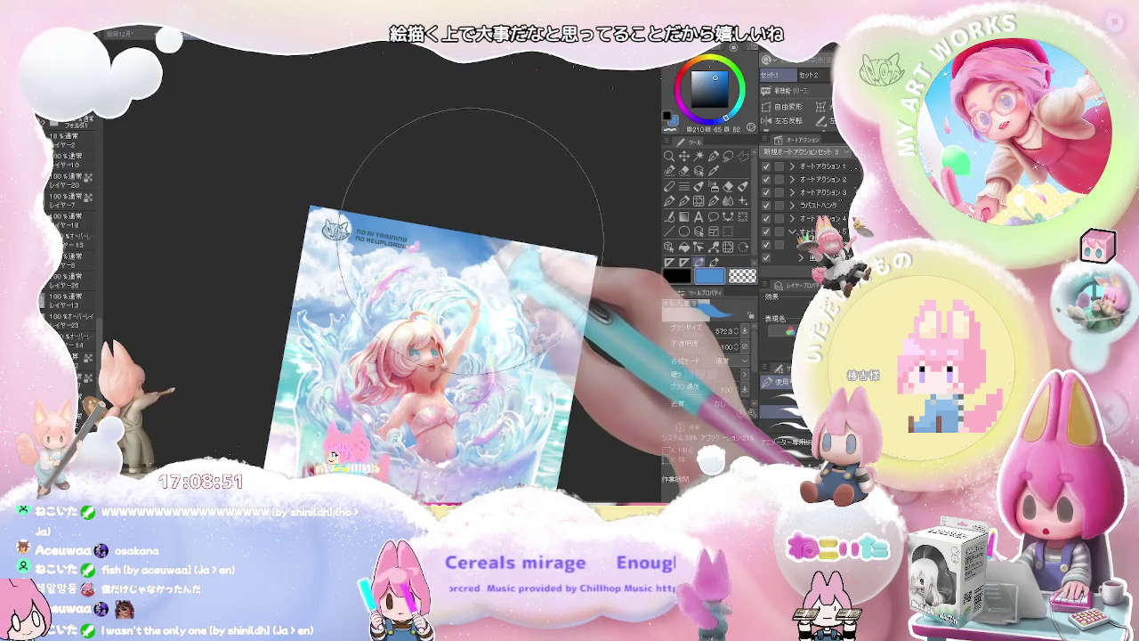
Straighten the view, pan past the fish, then rotate and zoom in on the upper-left clouds
drag(465, 230, 534, 213)
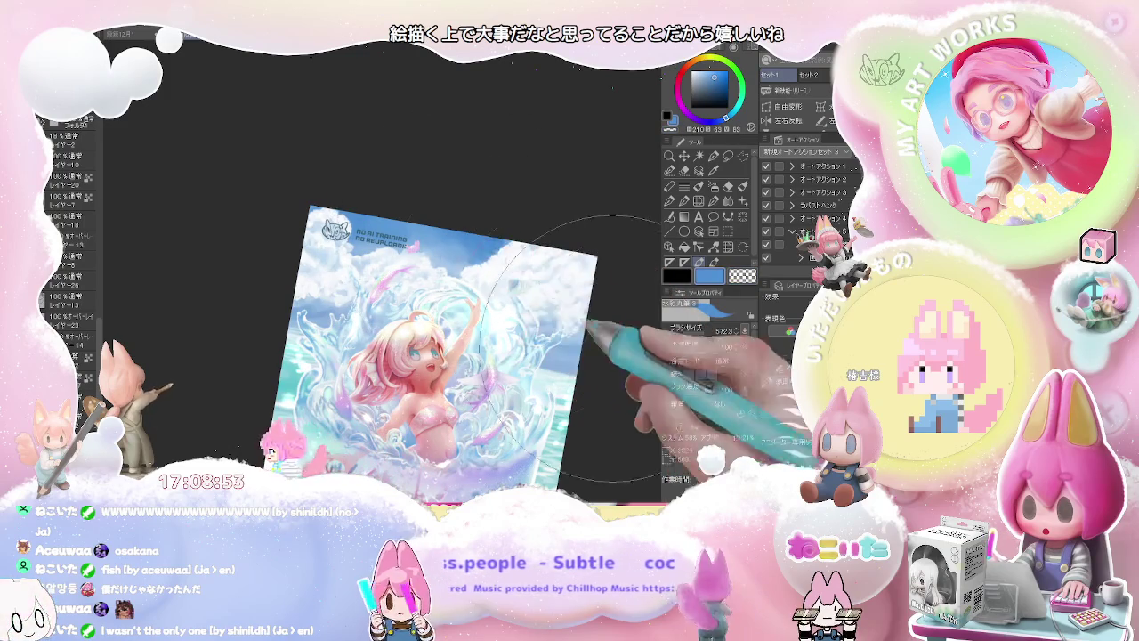
drag(698, 365, 514, 213)
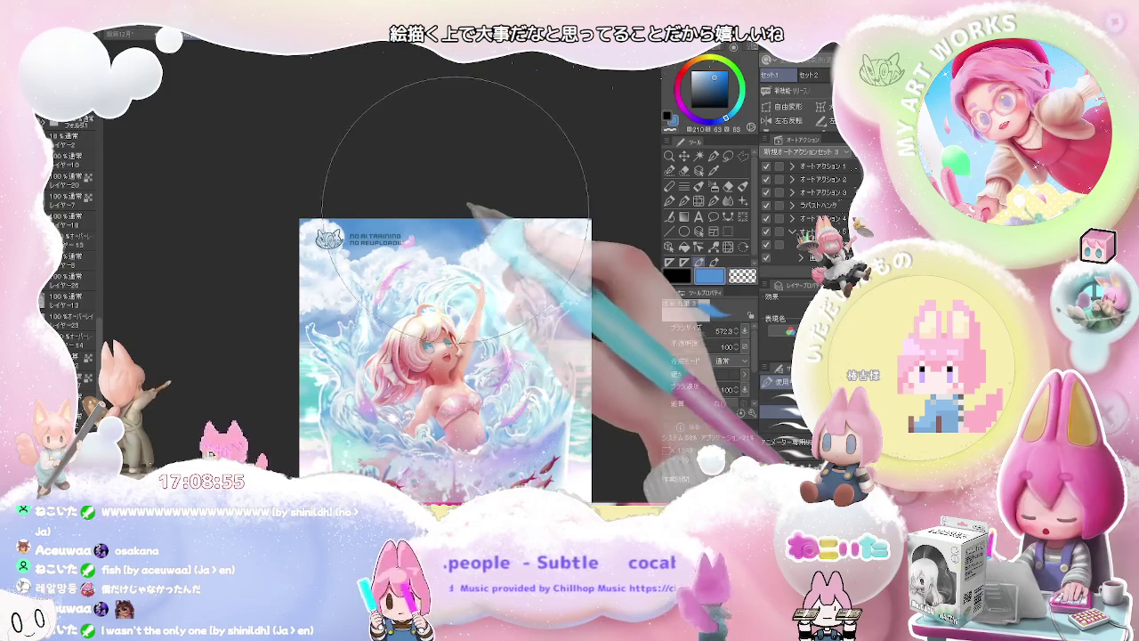
drag(603, 343, 522, 303)
scroll(542, 323, down, 2)
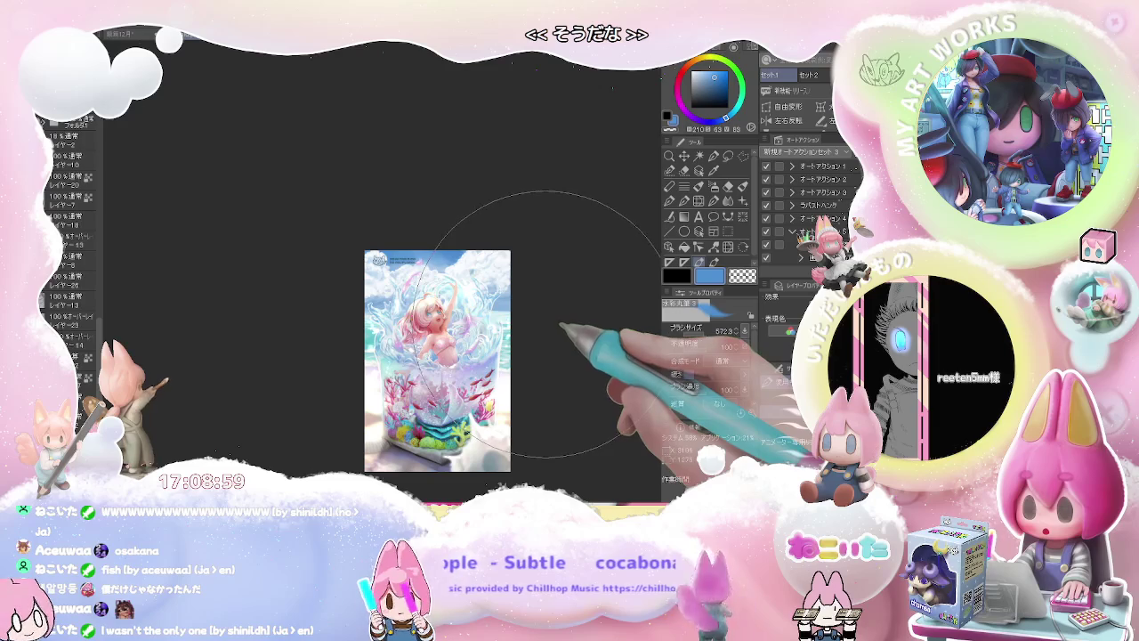
key(asciicircum)
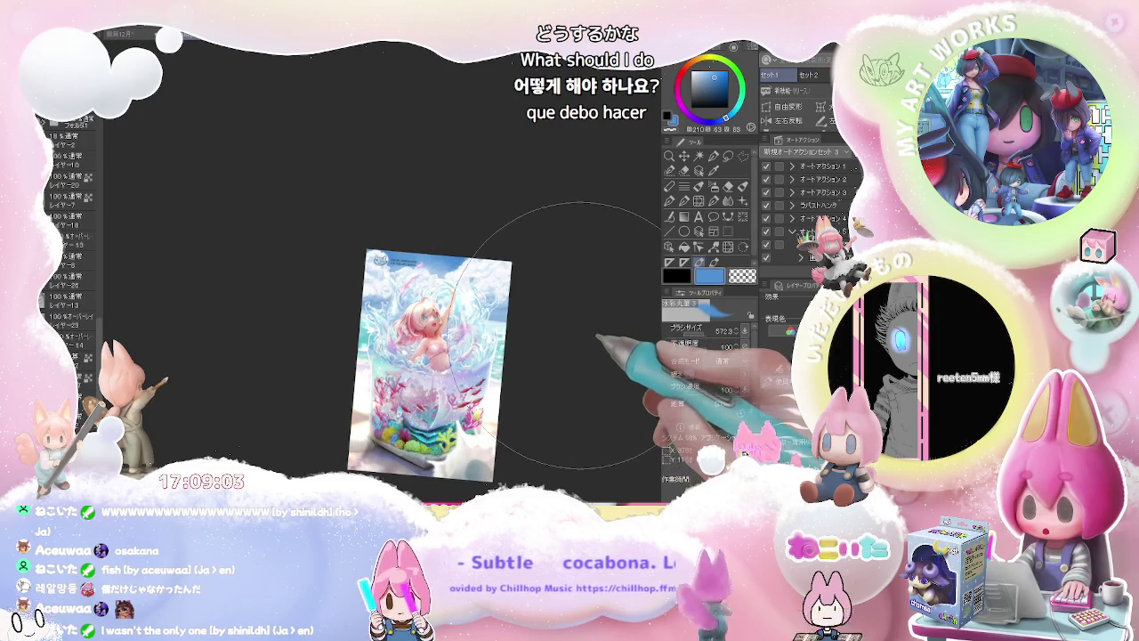
key(asciicircum)
key(asciicircum)
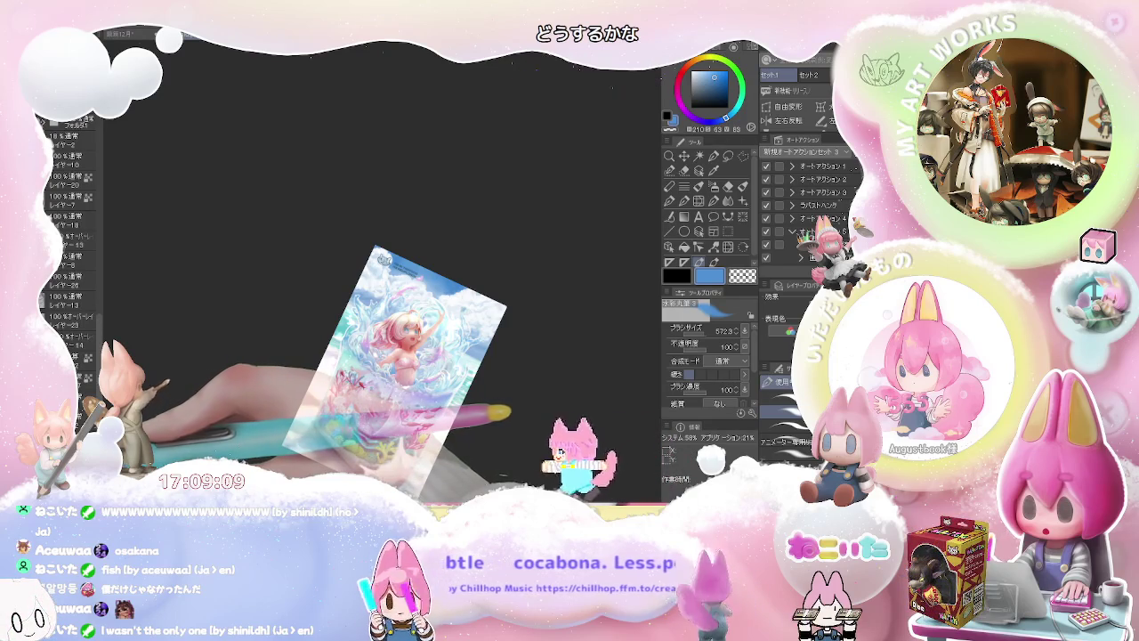
mouse_move(471, 445)
mouse_down()
mouse_move(383, 347)
mouse_move(436, 303)
mouse_up()
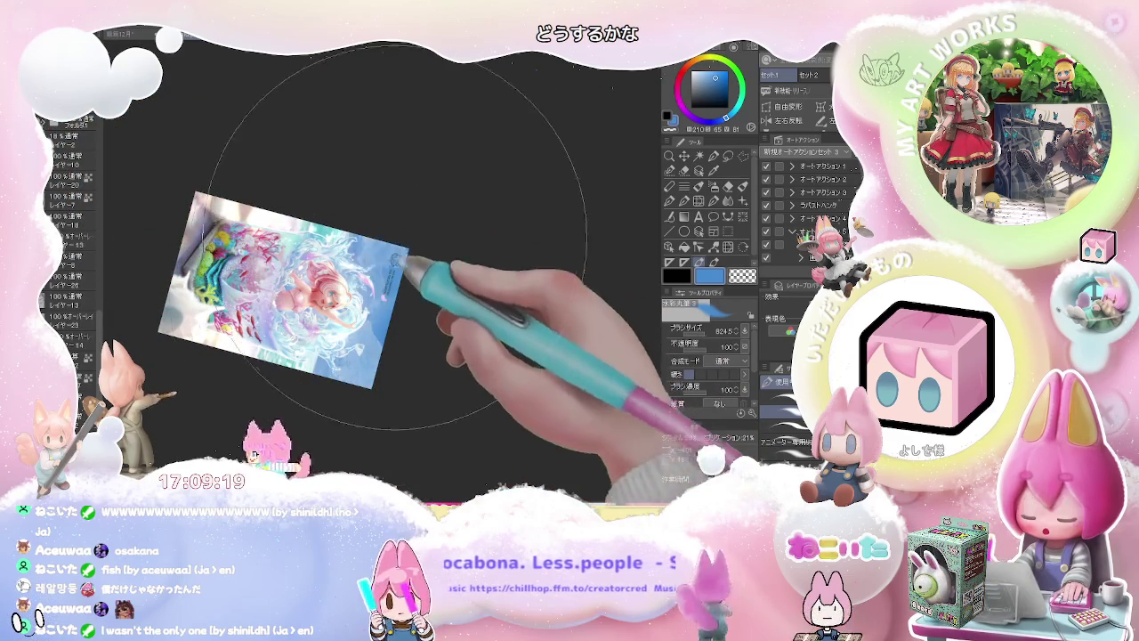
scroll(397, 238, up, 4)
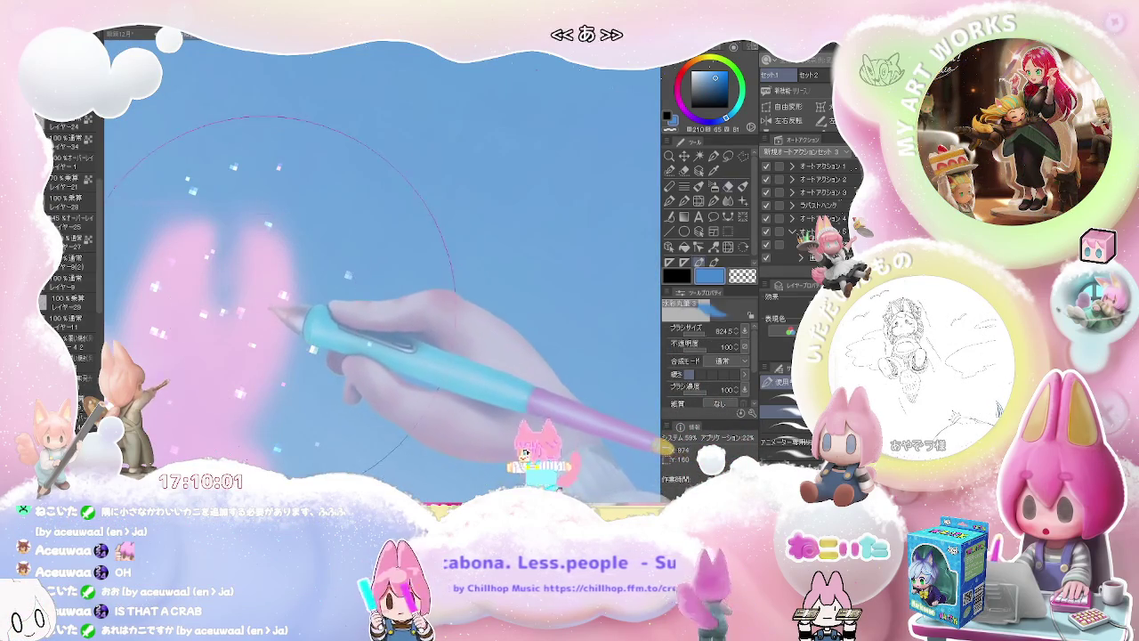
Shrink the brush to 156.5, switch tool with E, and zoom out and rotate to the full illustration
drag(267, 313, 241, 330)
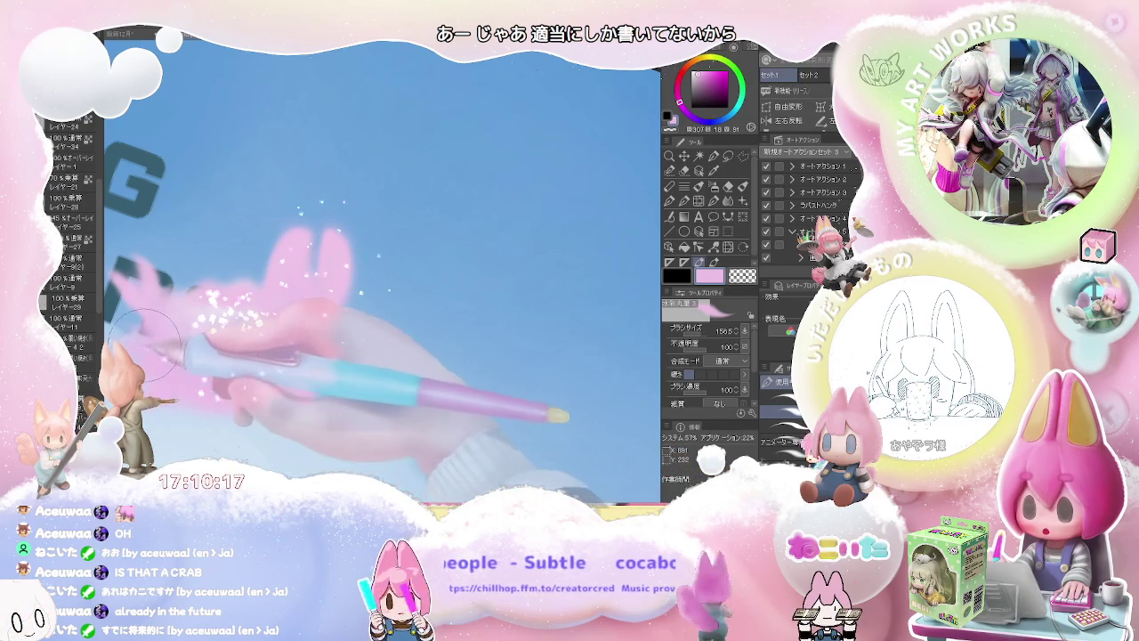
key(e)
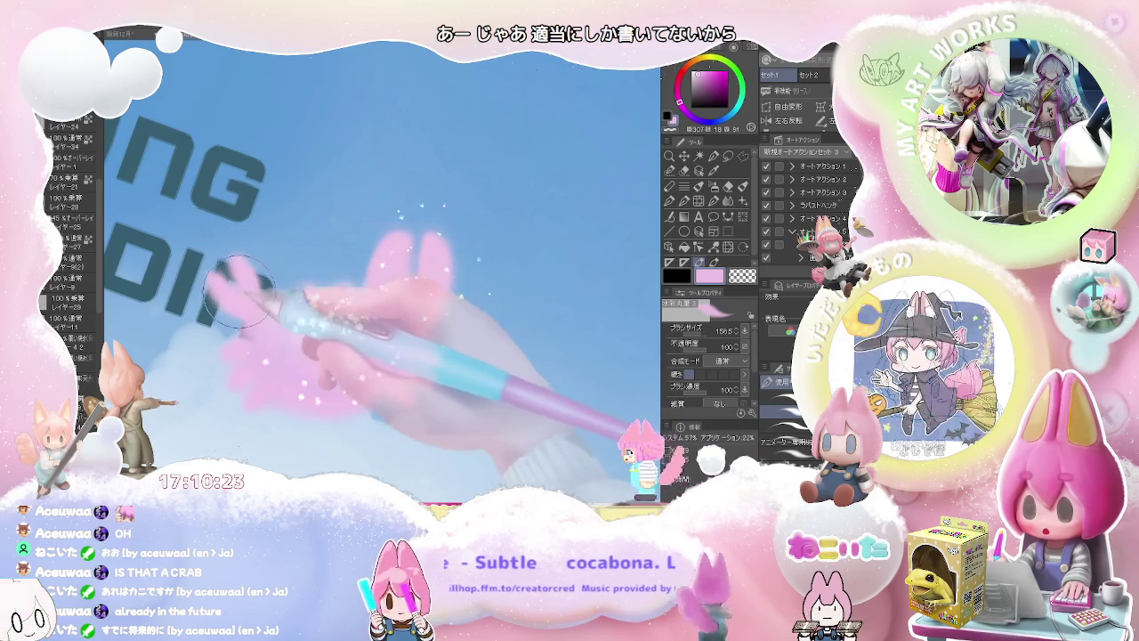
key(ctrl+minus)
key(ctrl+minus)
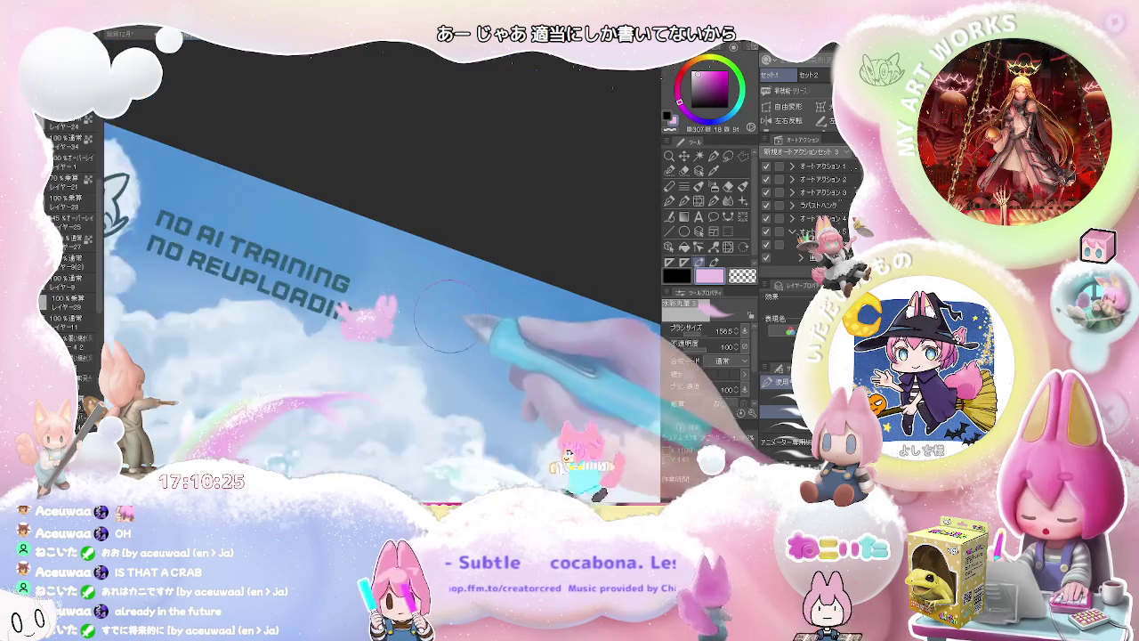
mouse_move(500, 361)
mouse_down()
mouse_move(532, 373)
mouse_move(530, 405)
mouse_move(499, 370)
mouse_up()
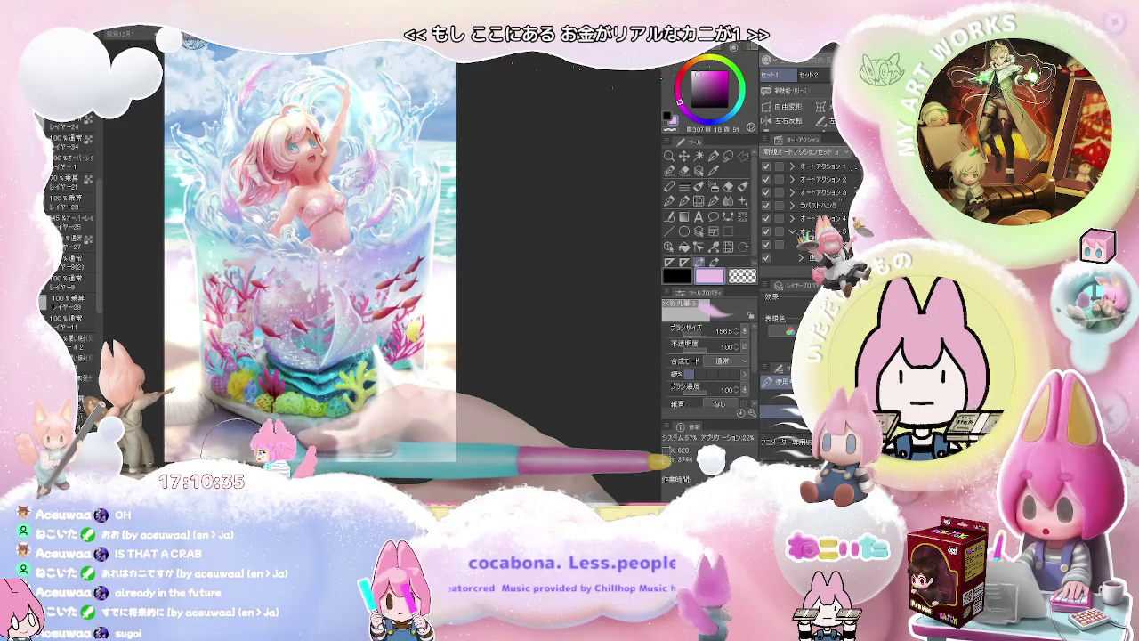
Bring the top of the illustration into view, rotate and zoom in, and scroll the Layer panel down
drag(474, 366, 462, 392)
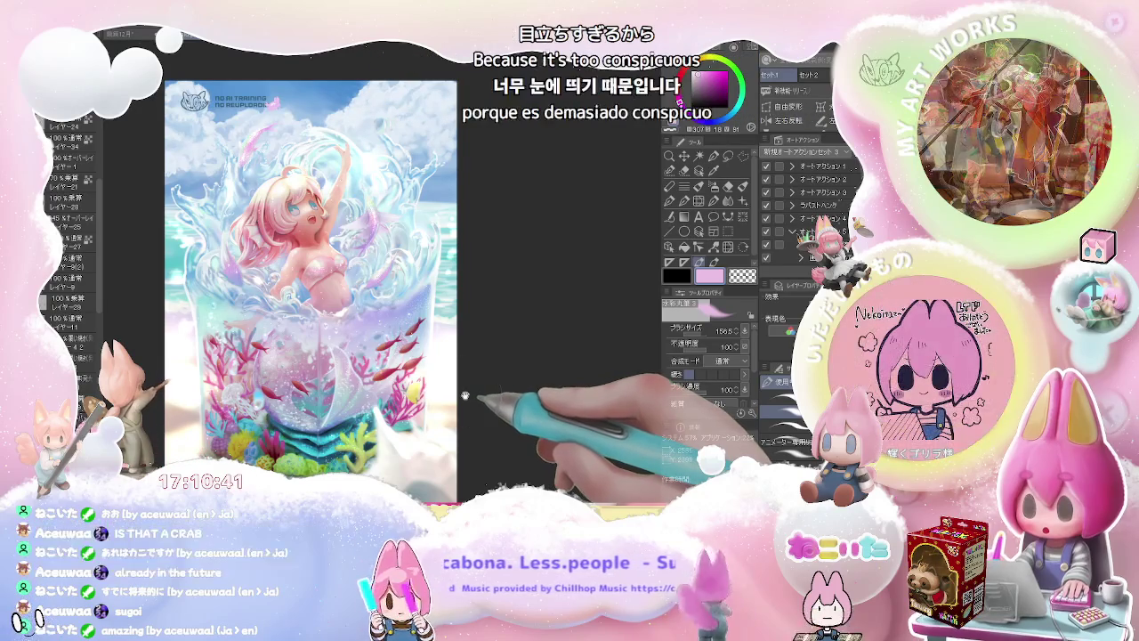
drag(462, 396, 473, 401)
scroll(473, 402, down, 3)
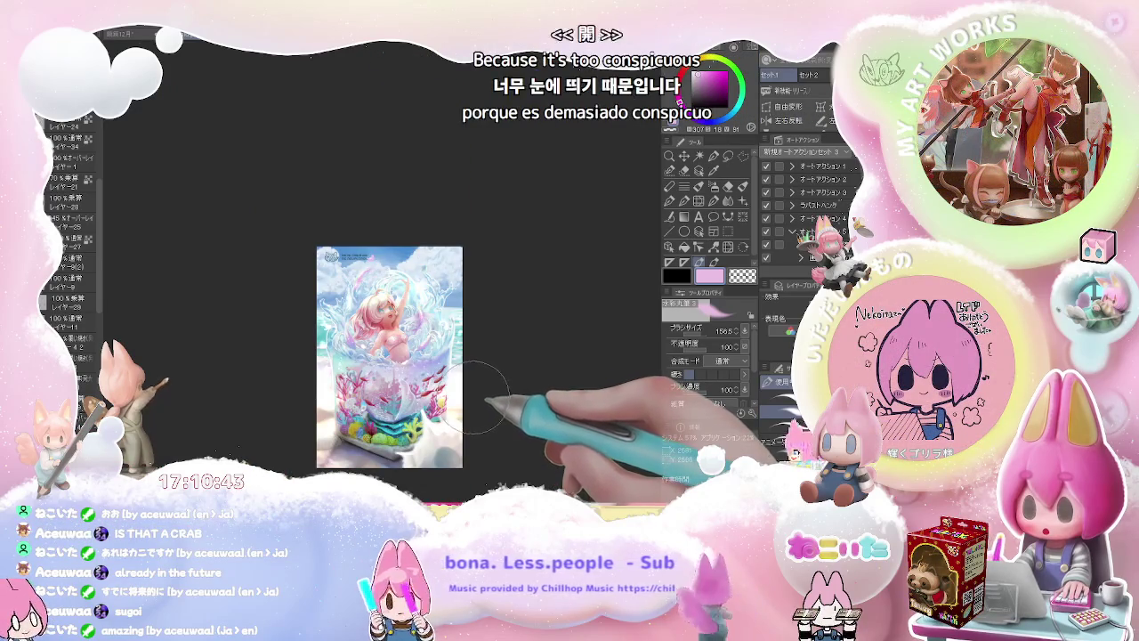
mouse_move(467, 378)
mouse_down()
mouse_move(452, 330)
mouse_move(465, 307)
mouse_move(524, 312)
mouse_move(505, 336)
mouse_up()
scroll(441, 312, up, 4)
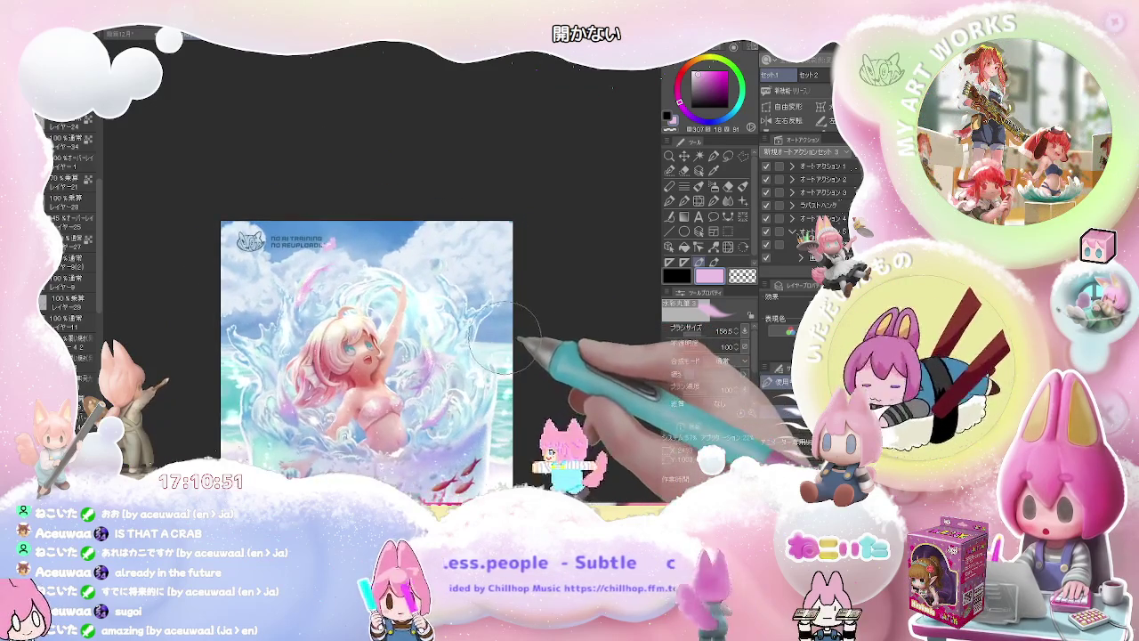
scroll(72, 294, down, 3)
scroll(89, 338, down, 2)
scroll(84, 347, down, 2)
scroll(80, 356, down, 2)
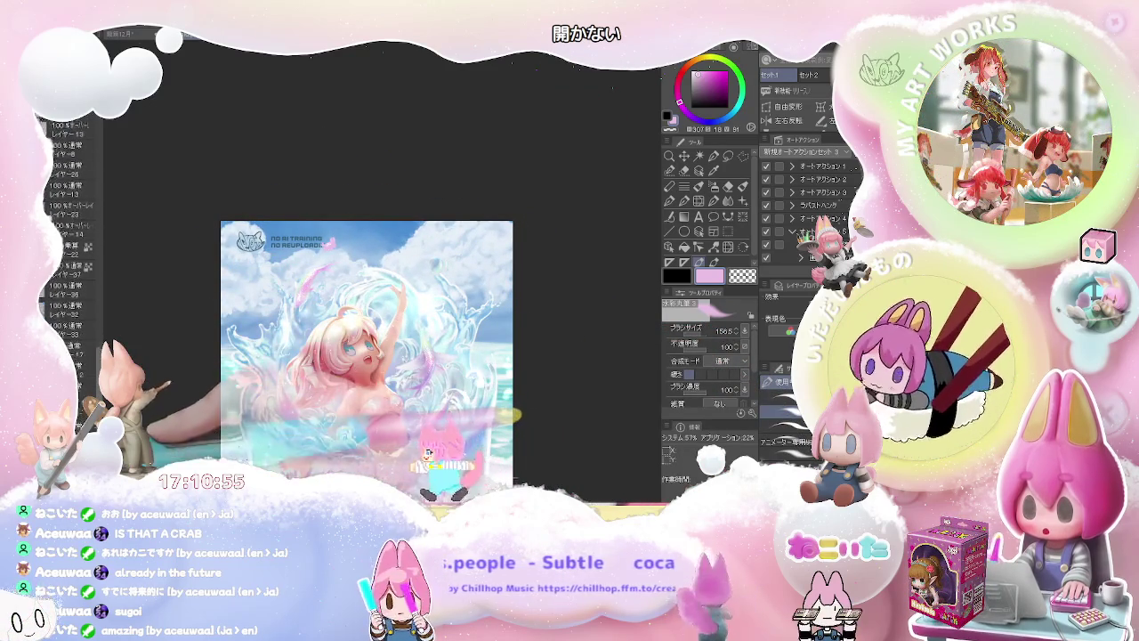
Select a lower layer and switch to a much larger eraser over the upper-right clouds
click(71, 367)
key(e)
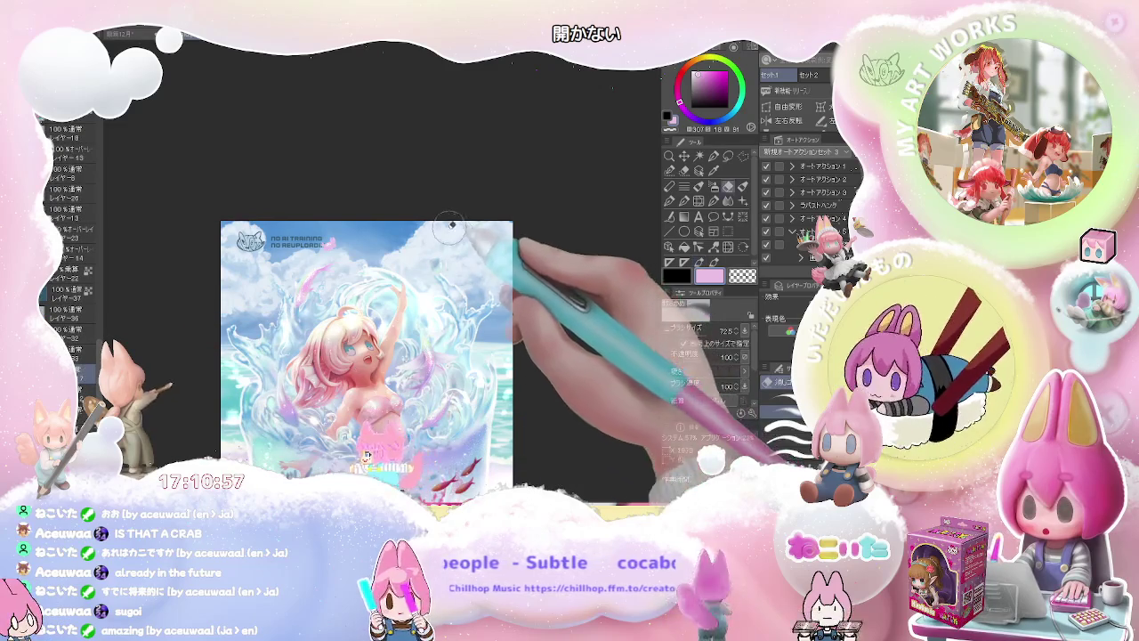
drag(418, 239, 454, 214)
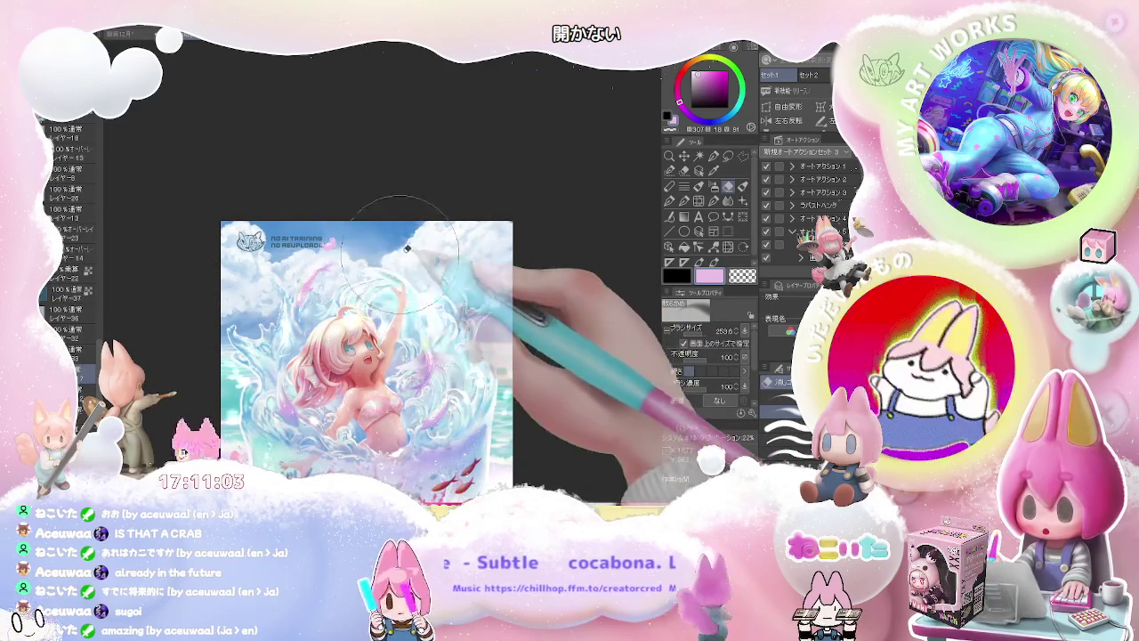
scroll(452, 178, down, 5)
mouse_move(521, 204)
mouse_down()
mouse_move(540, 273)
mouse_move(522, 305)
mouse_move(406, 372)
mouse_move(379, 374)
mouse_up()
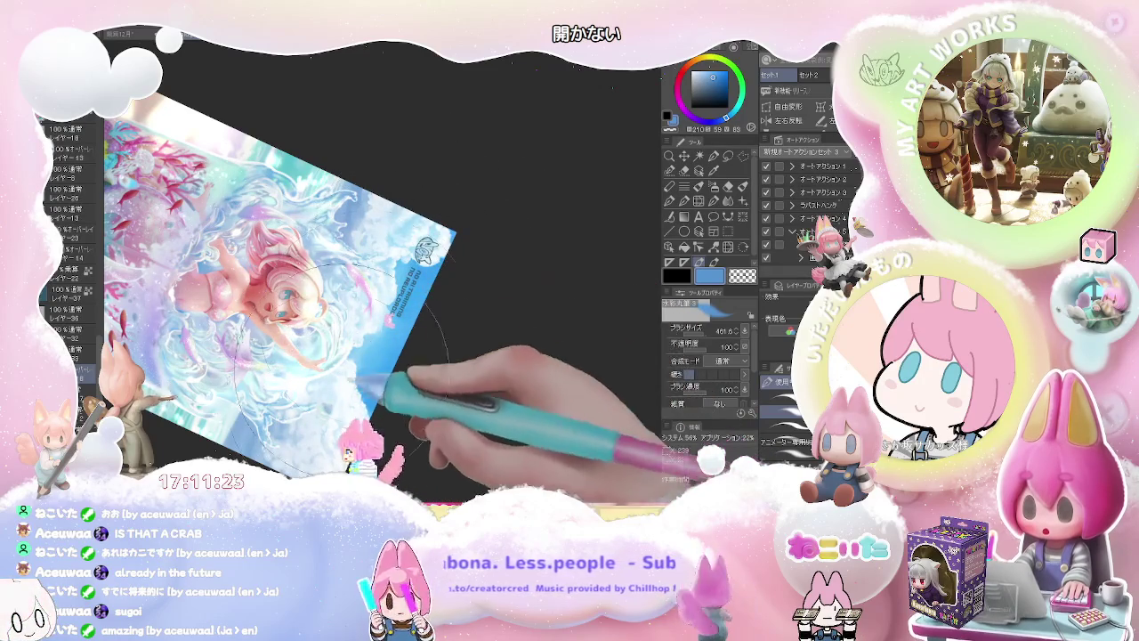
Turn the canvas nearly upside down, pan and zoom around, then rotate it back near upright
mouse_move(420, 233)
mouse_down()
mouse_move(349, 340)
mouse_move(415, 326)
mouse_up()
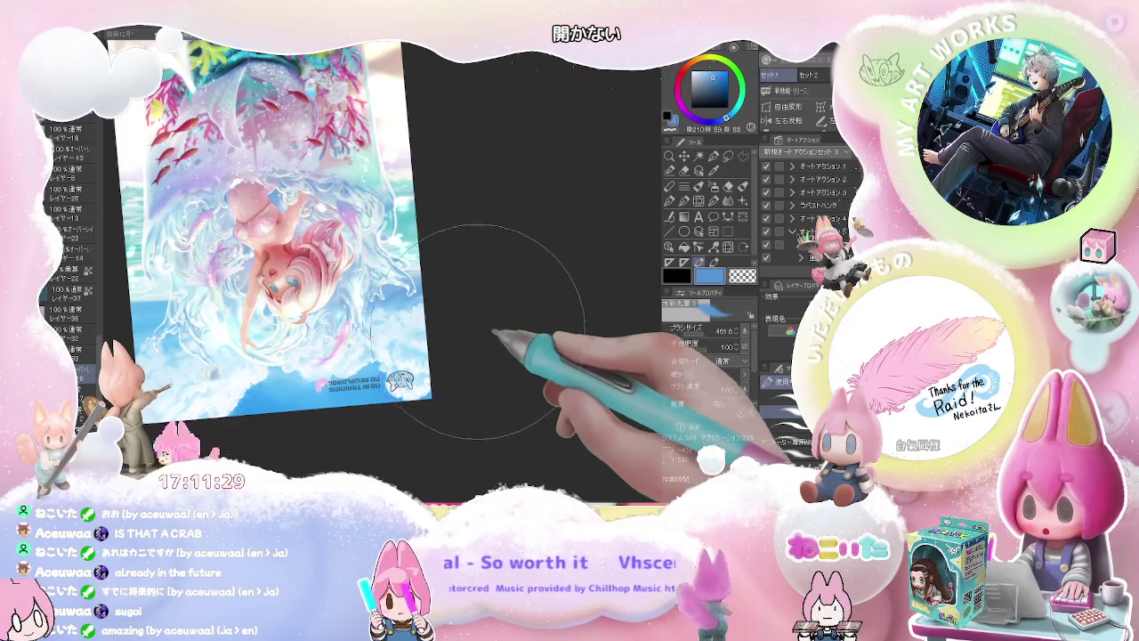
drag(472, 333, 445, 384)
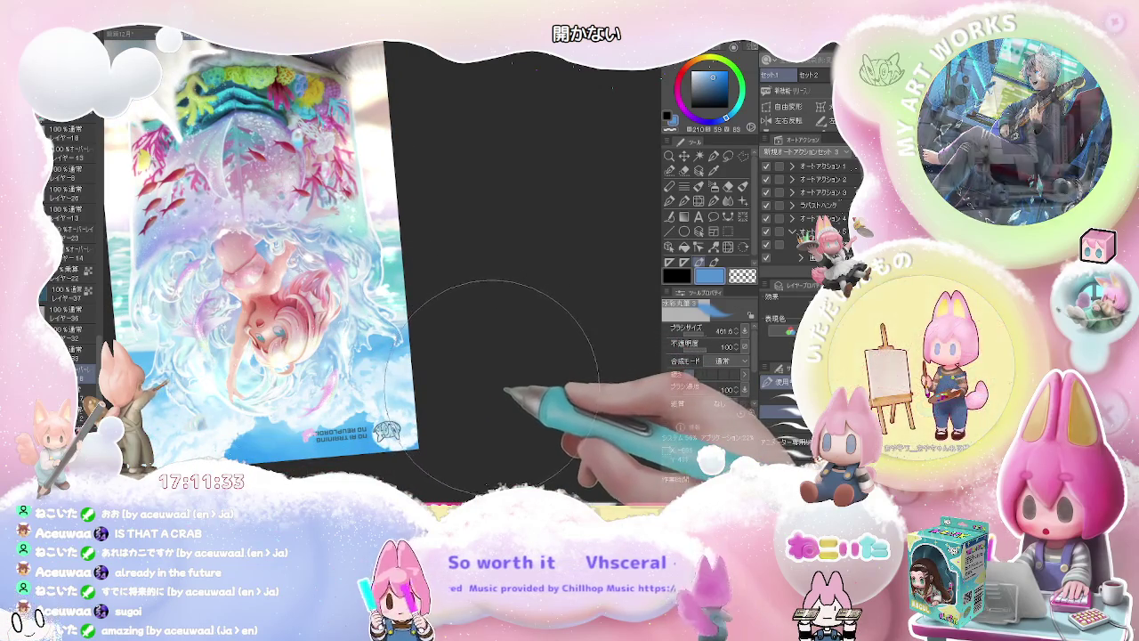
mouse_move(492, 378)
mouse_down()
mouse_move(499, 384)
mouse_move(448, 339)
mouse_move(429, 370)
mouse_up()
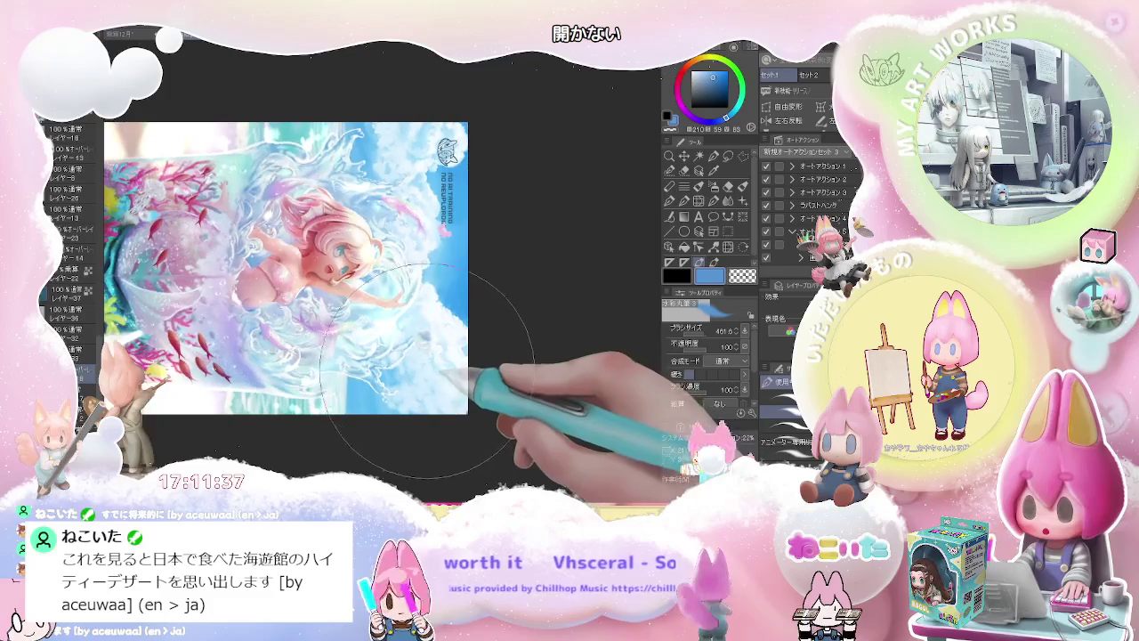
mouse_move(321, 392)
mouse_down()
mouse_move(360, 397)
mouse_move(353, 384)
mouse_move(414, 313)
mouse_up()
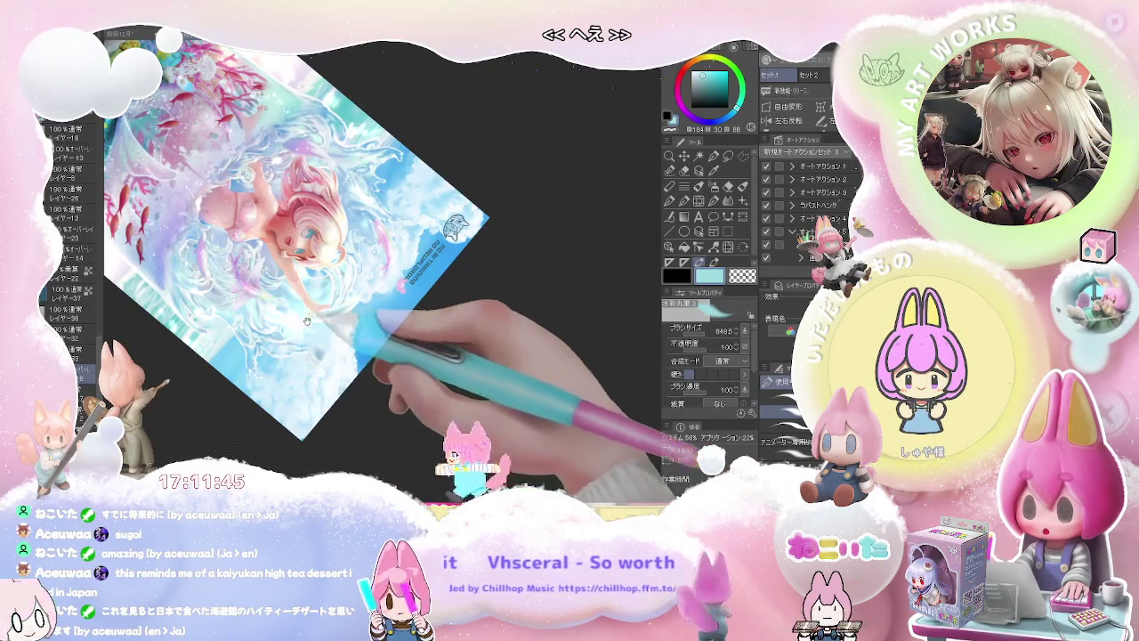
drag(309, 317, 262, 393)
mouse_move(430, 224)
mouse_down()
mouse_move(453, 229)
mouse_move(453, 335)
mouse_move(432, 376)
mouse_move(411, 371)
mouse_move(432, 400)
mouse_move(605, 423)
mouse_move(623, 445)
mouse_move(520, 382)
mouse_move(364, 417)
mouse_move(419, 370)
mouse_move(408, 320)
mouse_move(387, 300)
mouse_up()
Mirror the canvas horizontally to check the composition and enlarge the brush to about 273.6
key(h)
key(h)
scroll(408, 303, up, 2)
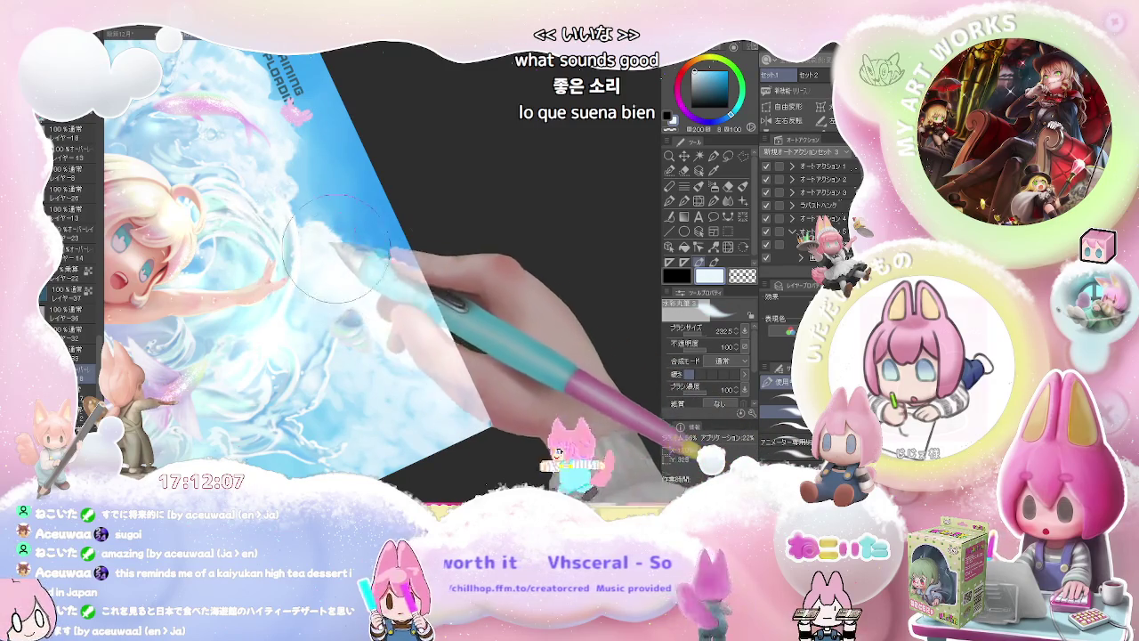
scroll(302, 244, down, 3)
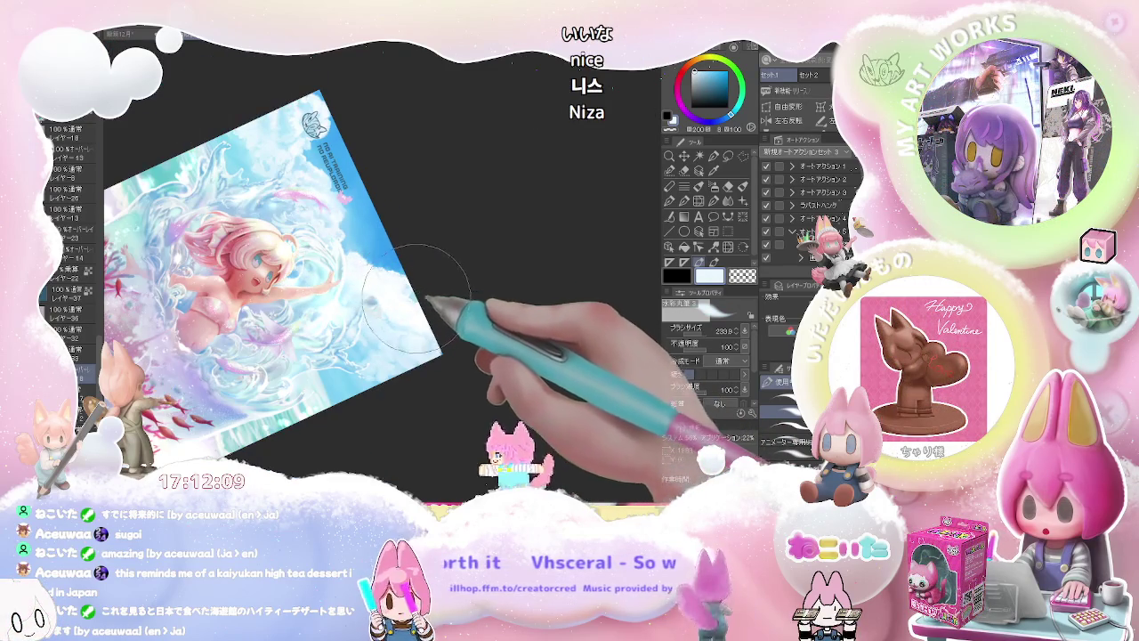
scroll(374, 302, up, 2)
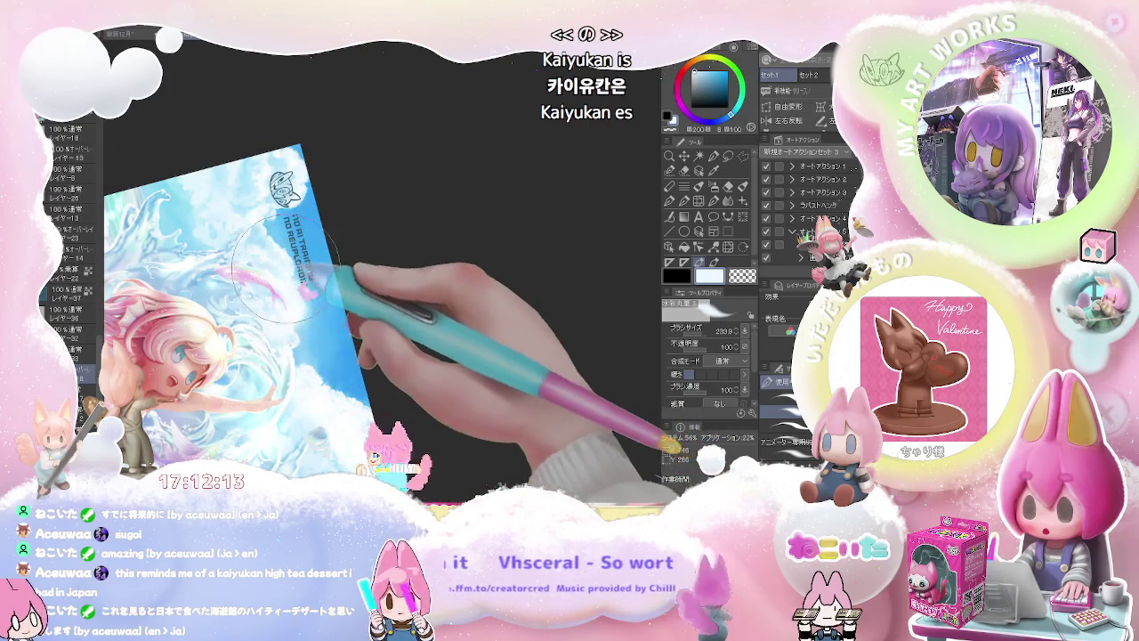
key(bracketright)
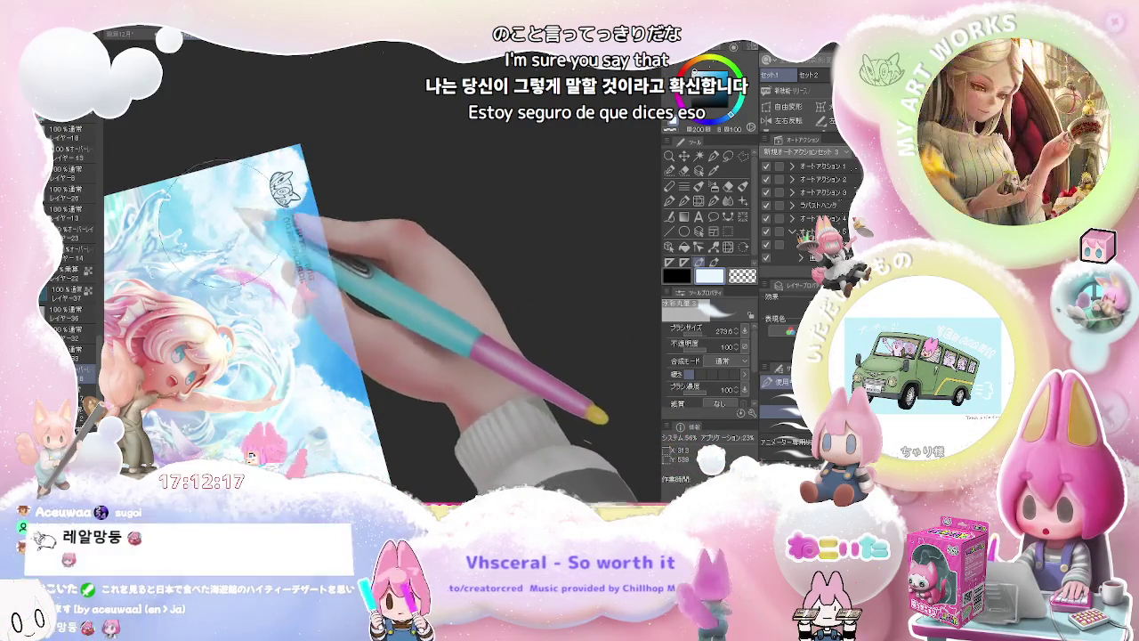
scroll(356, 347, down, 1)
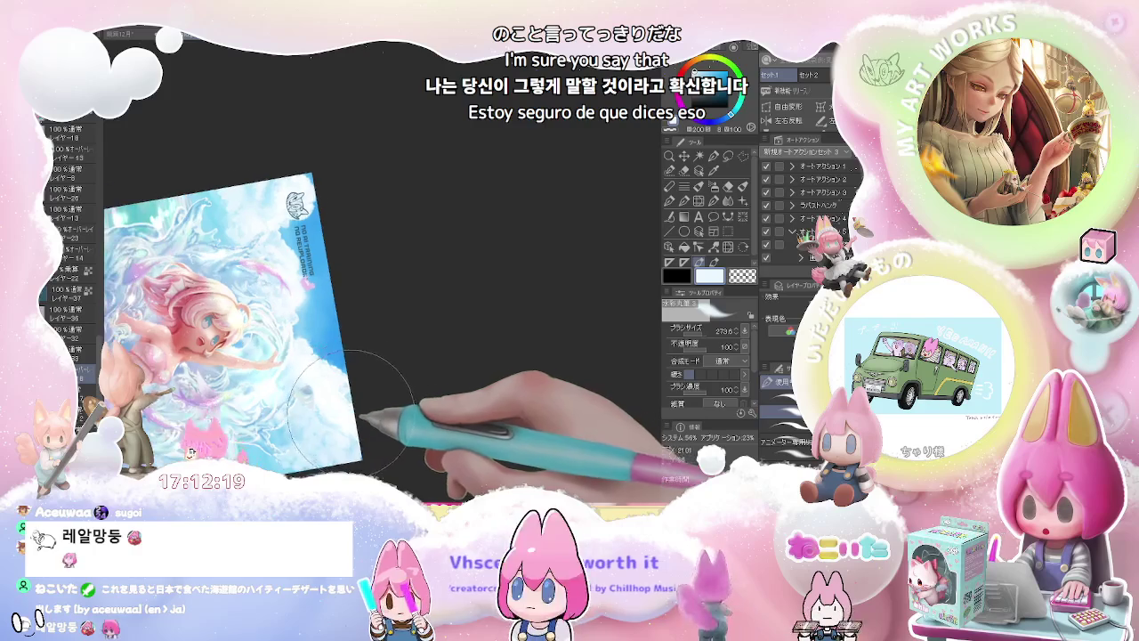
Reset the canvas rotation and view to normal upright and pan the illustration back into view
key(asciicircum)
key(minus)
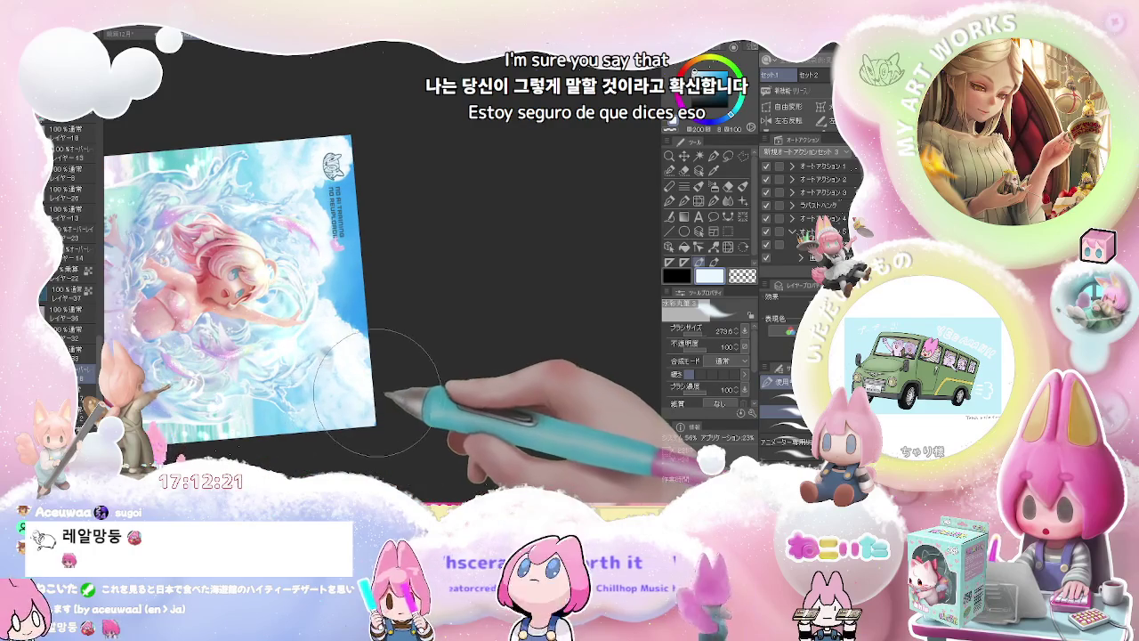
scroll(374, 399, up, 1)
key(minus)
key(ctrl+0)
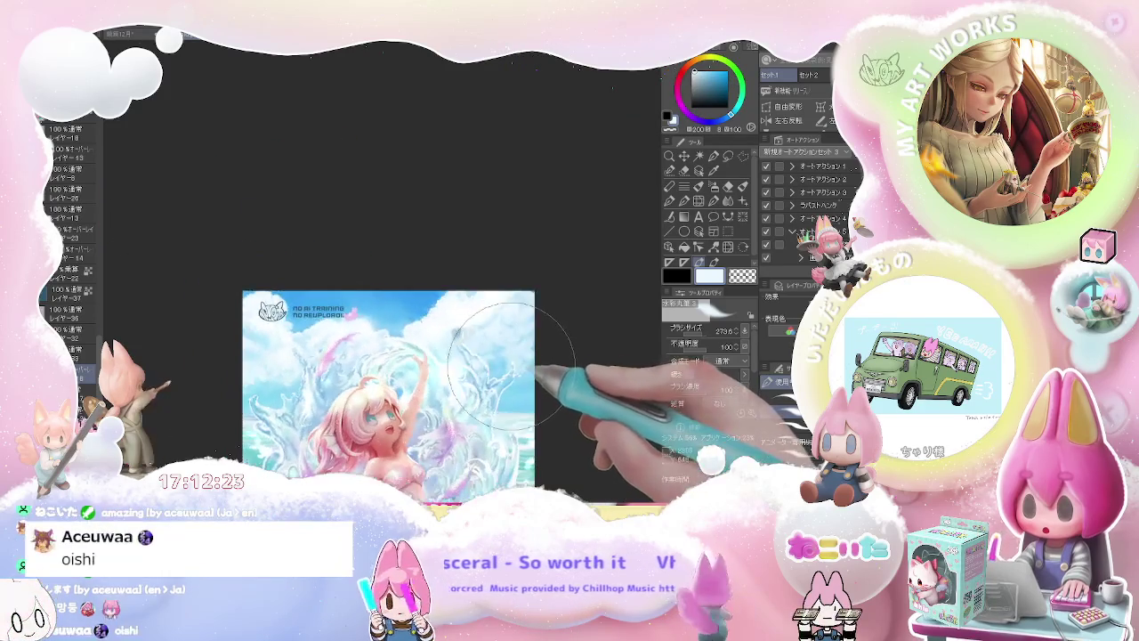
drag(534, 381, 436, 299)
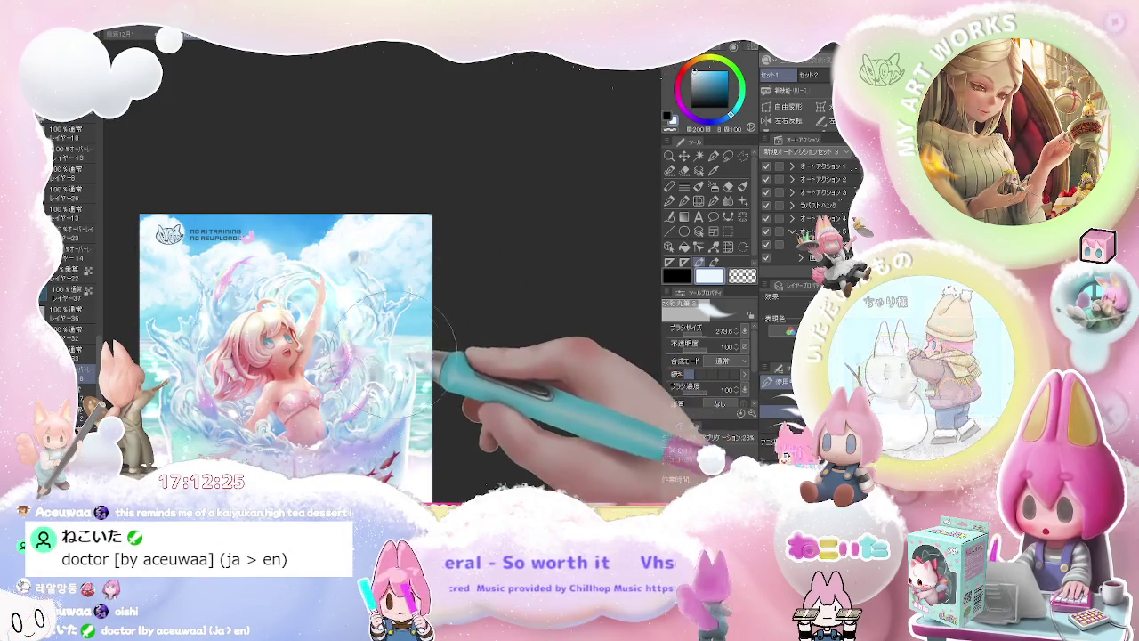
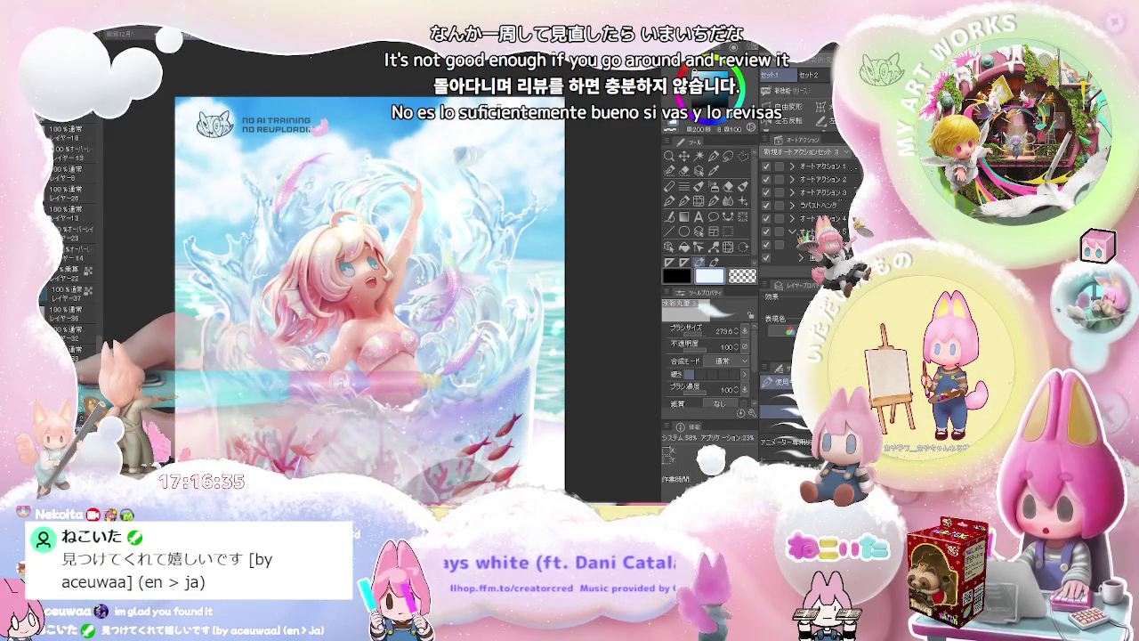
Fit and rotate the view, then toggle the sky's stronger contrast on and off with undo/redo
key(ctrl+minus)
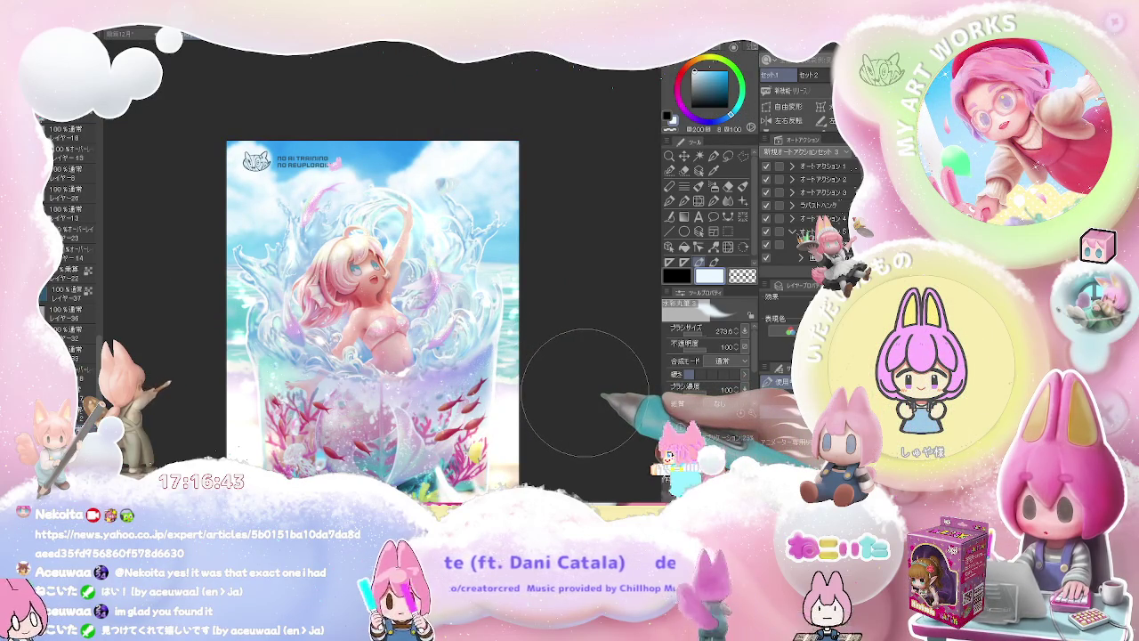
drag(585, 391, 429, 410)
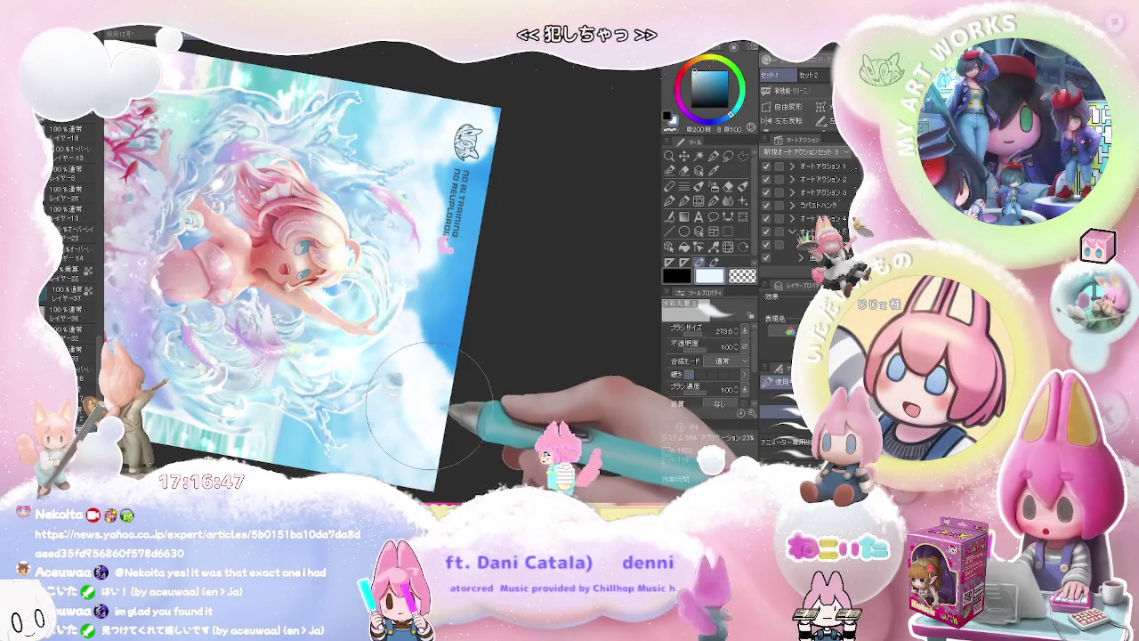
drag(273, 440, 440, 416)
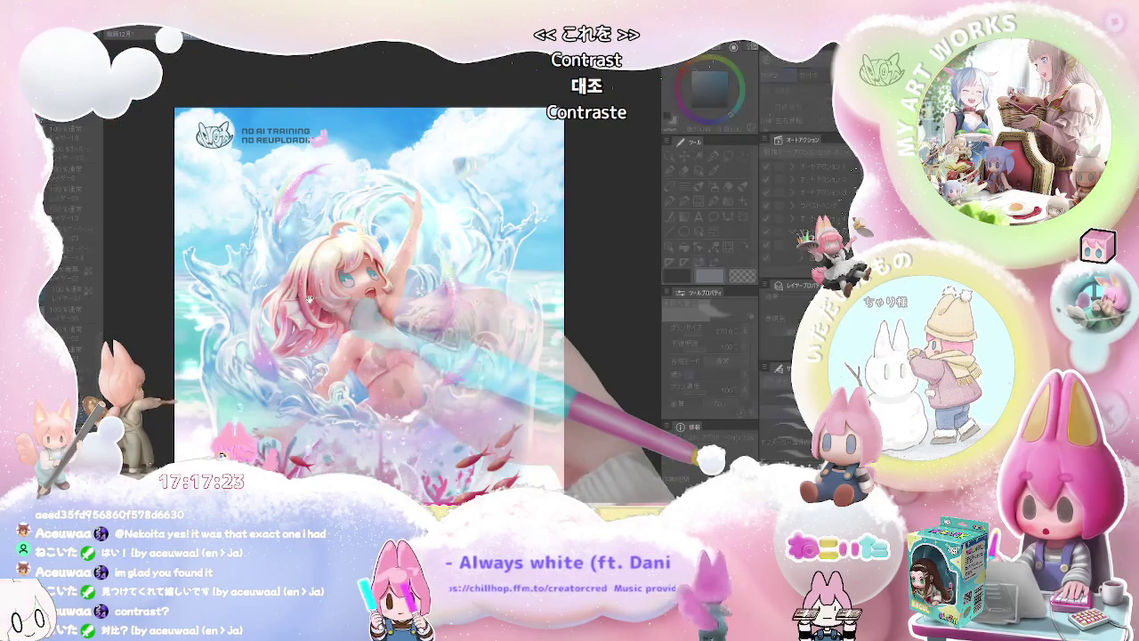
key(ctrl+z)
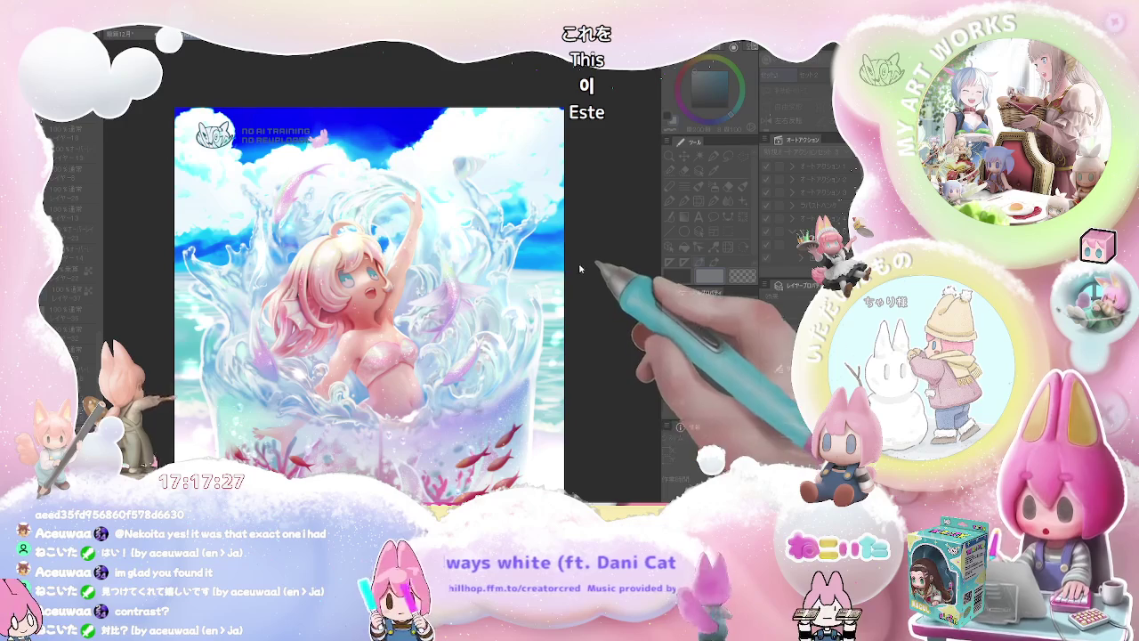
key(ctrl+y)
key(ctrl+z)
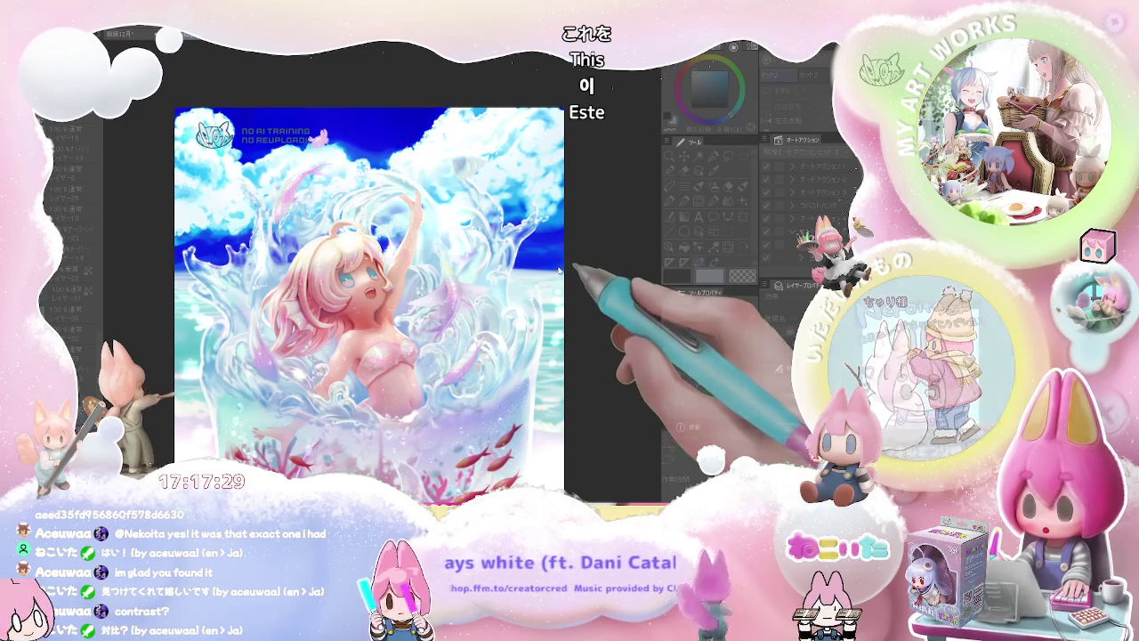
key(ctrl+z)
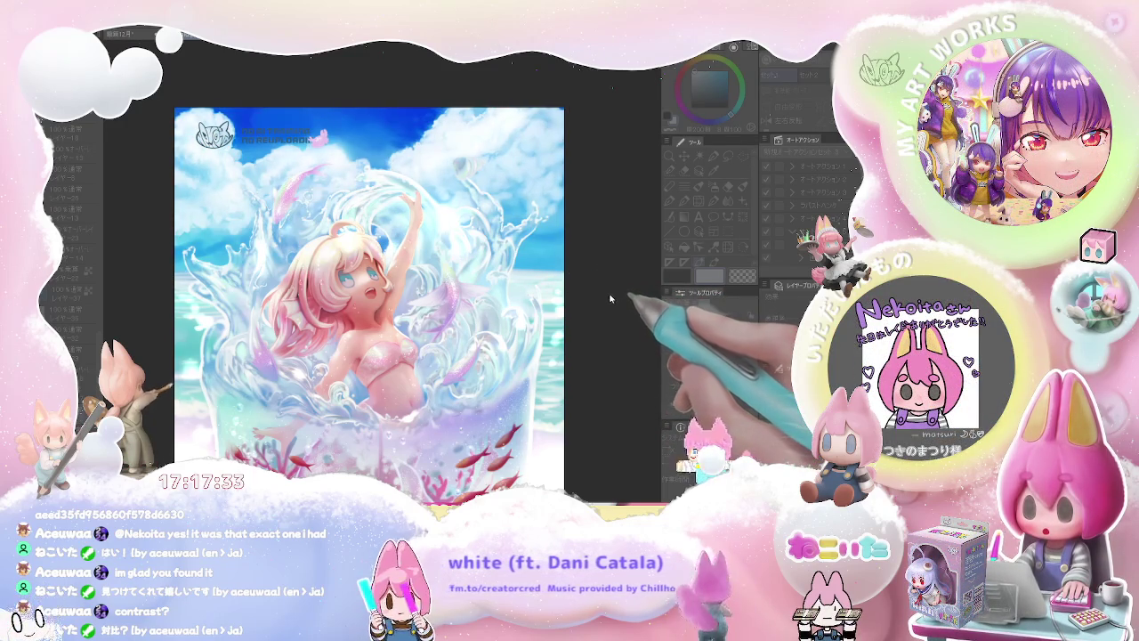
key(ctrl+z)
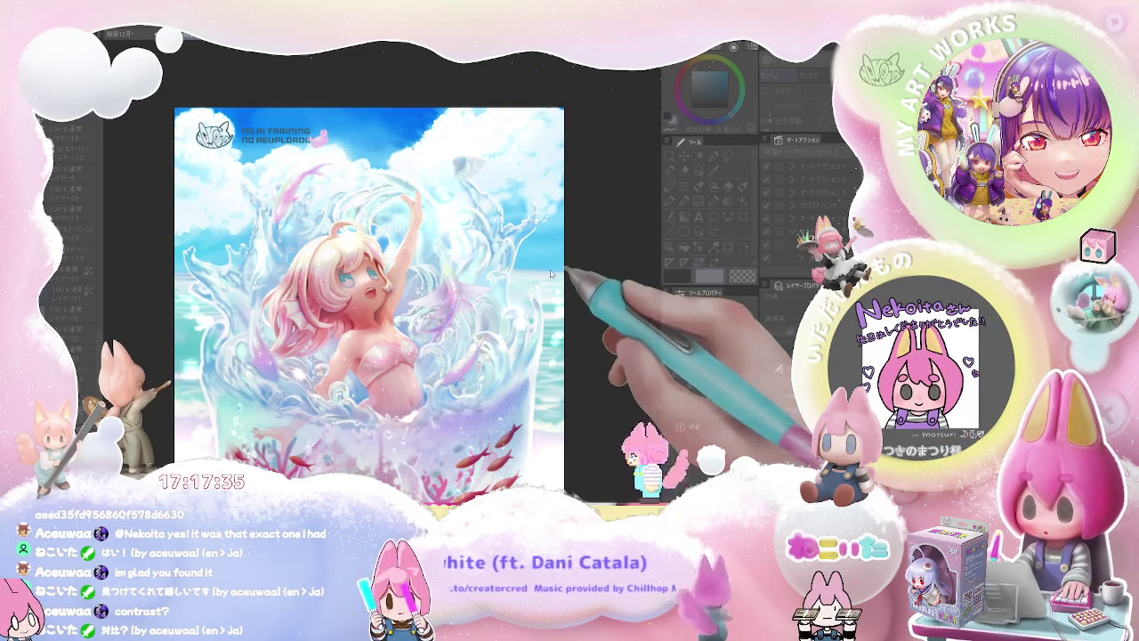
Settle on the softer, lighter sky version and switch to the Brush tool
key(ctrl+y)
key(ctrl+z)
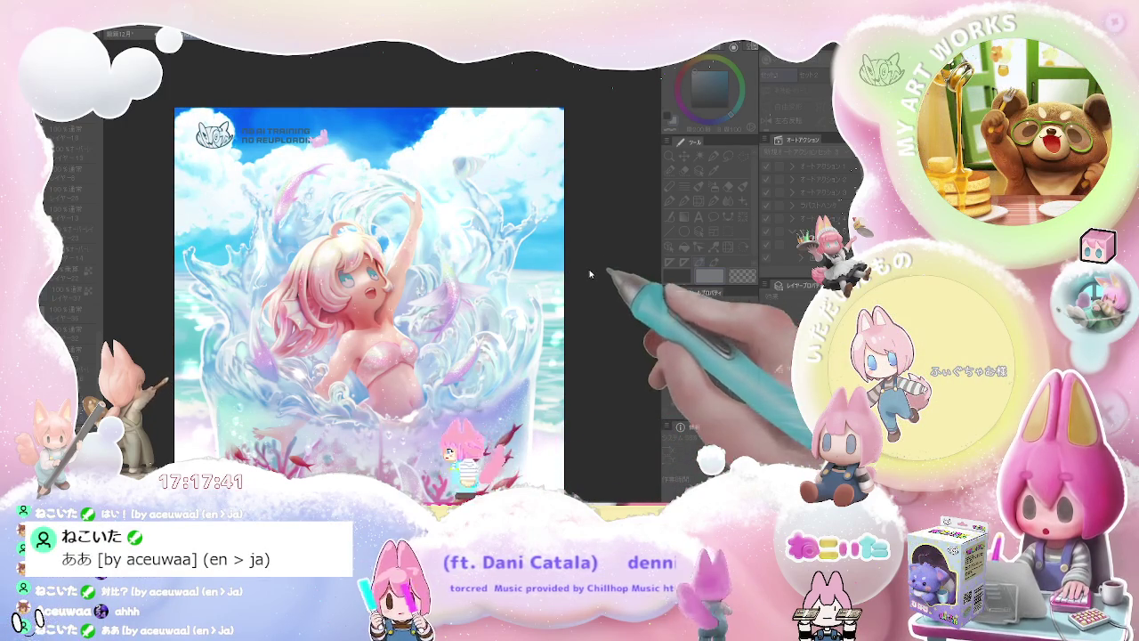
key(ctrl+z)
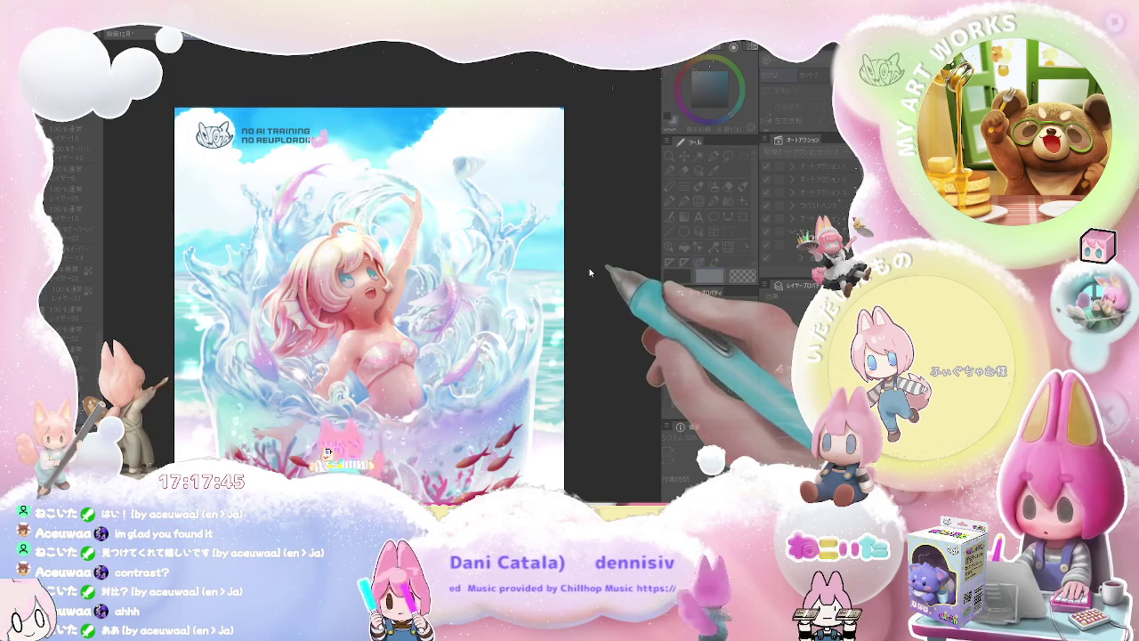
key(ctrl+y)
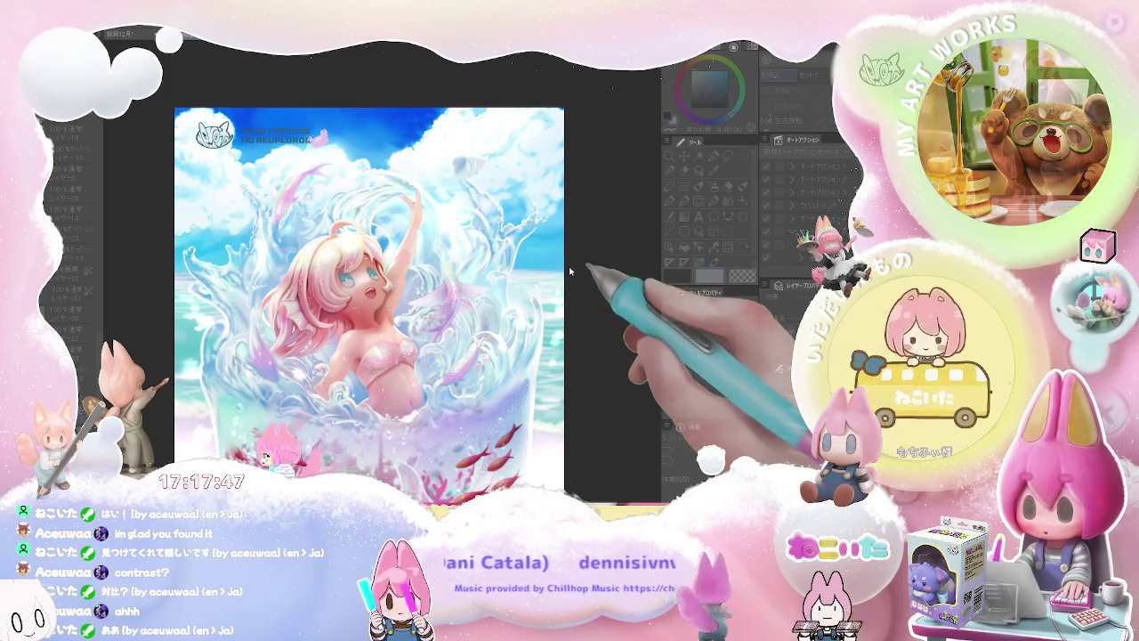
key(ctrl+y)
key(ctrl+z)
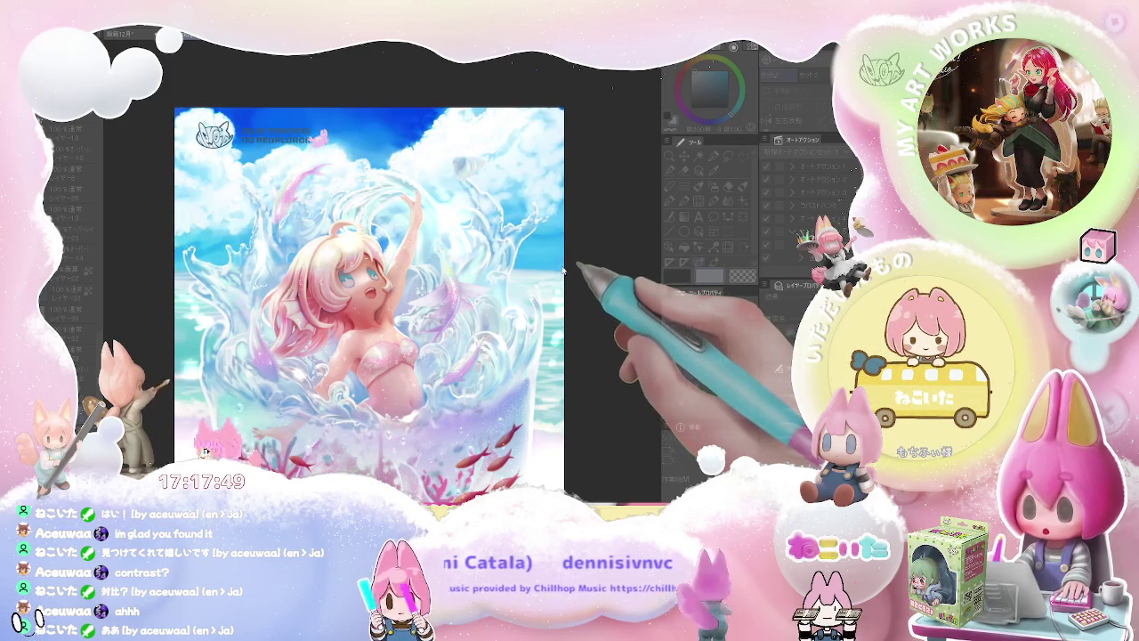
click(678, 268)
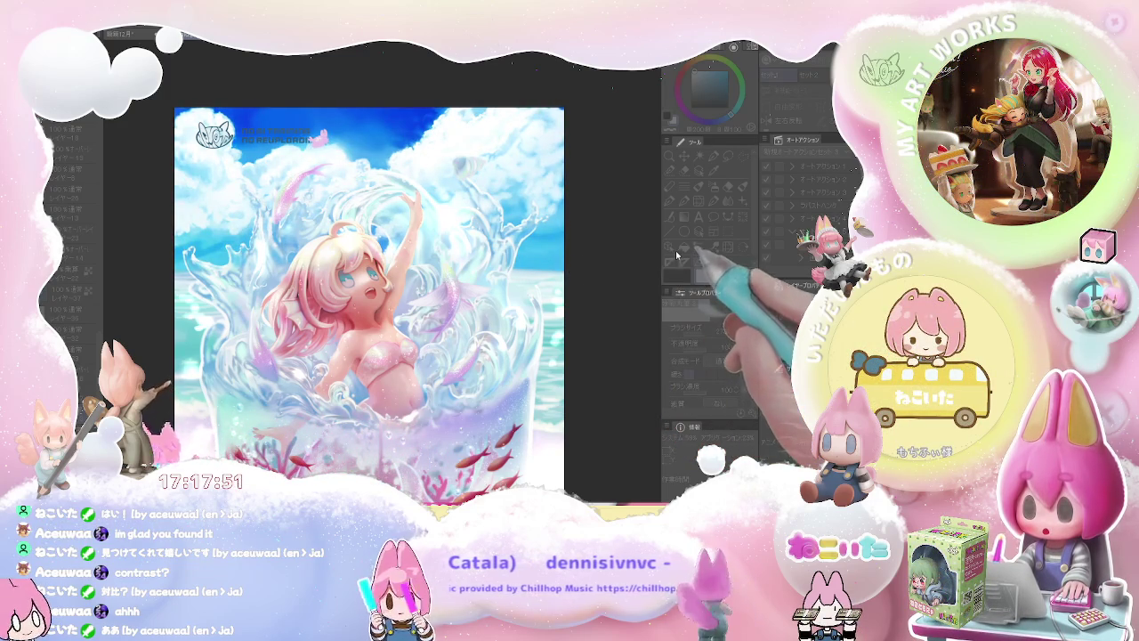
scroll(547, 342, down, 2)
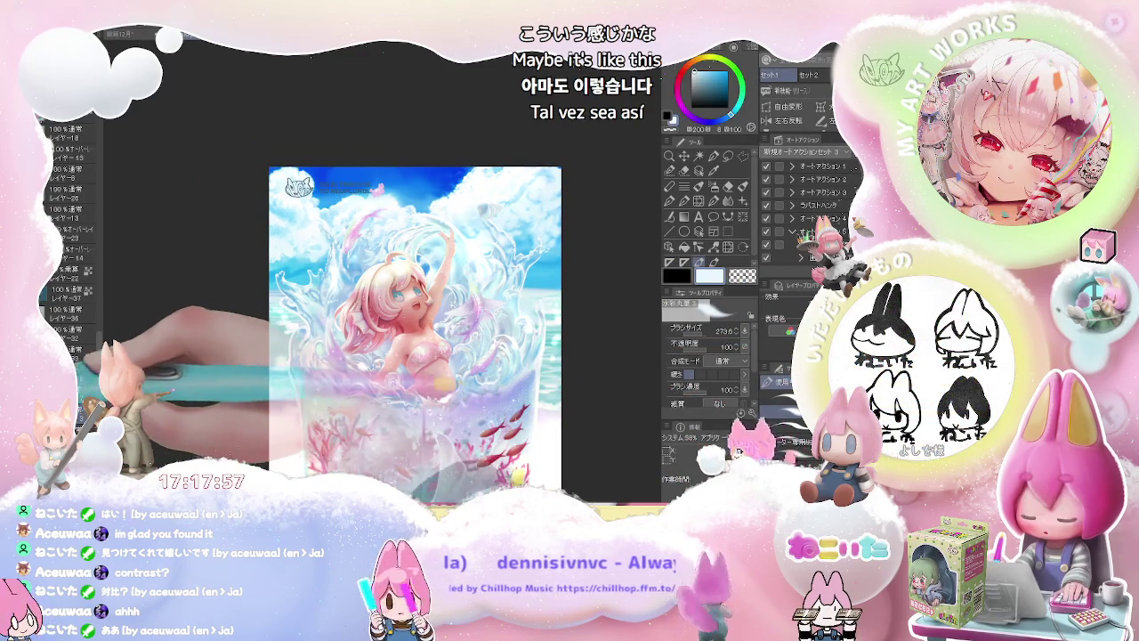
Recheck the brighter sky and tilt the canvas view for painting at an angle
key(ctrl+z)
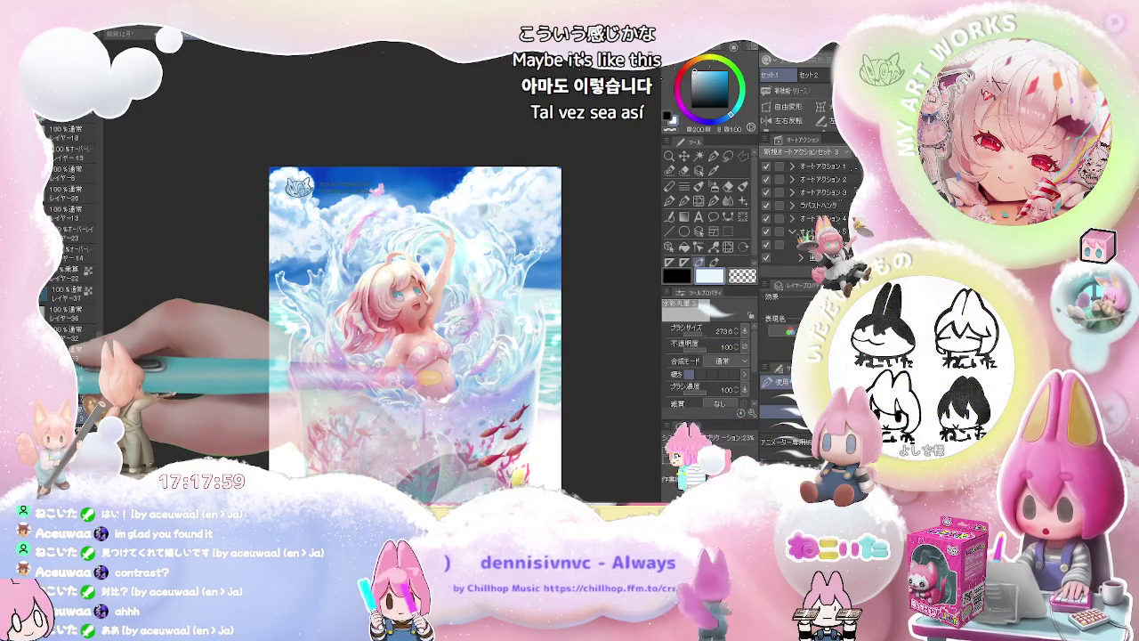
key(ctrl+y)
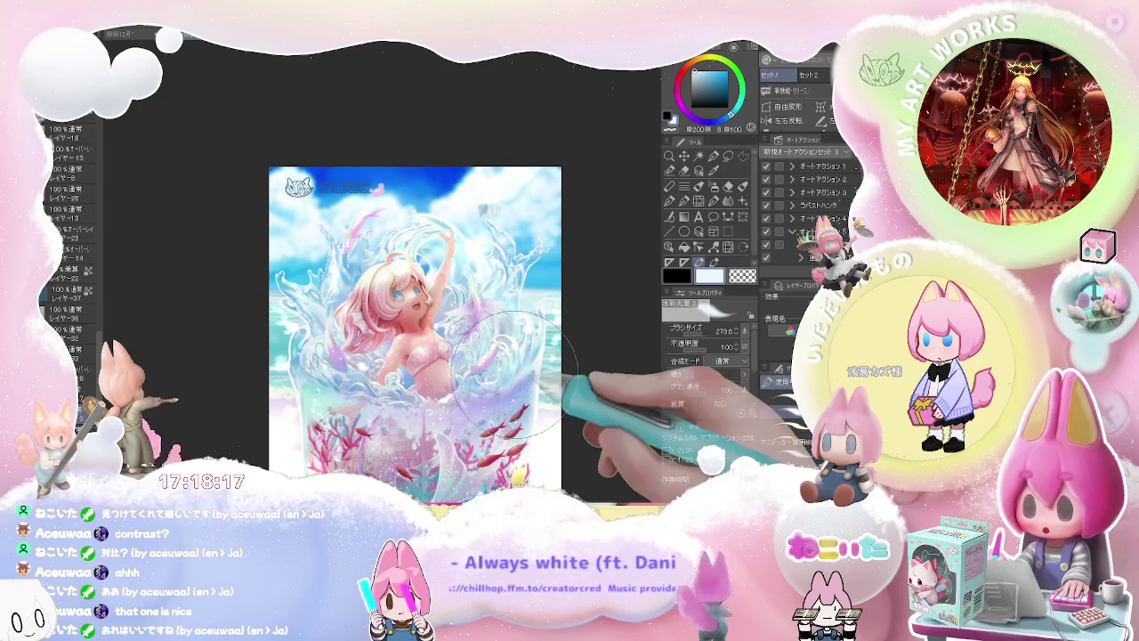
scroll(562, 289, up, 1)
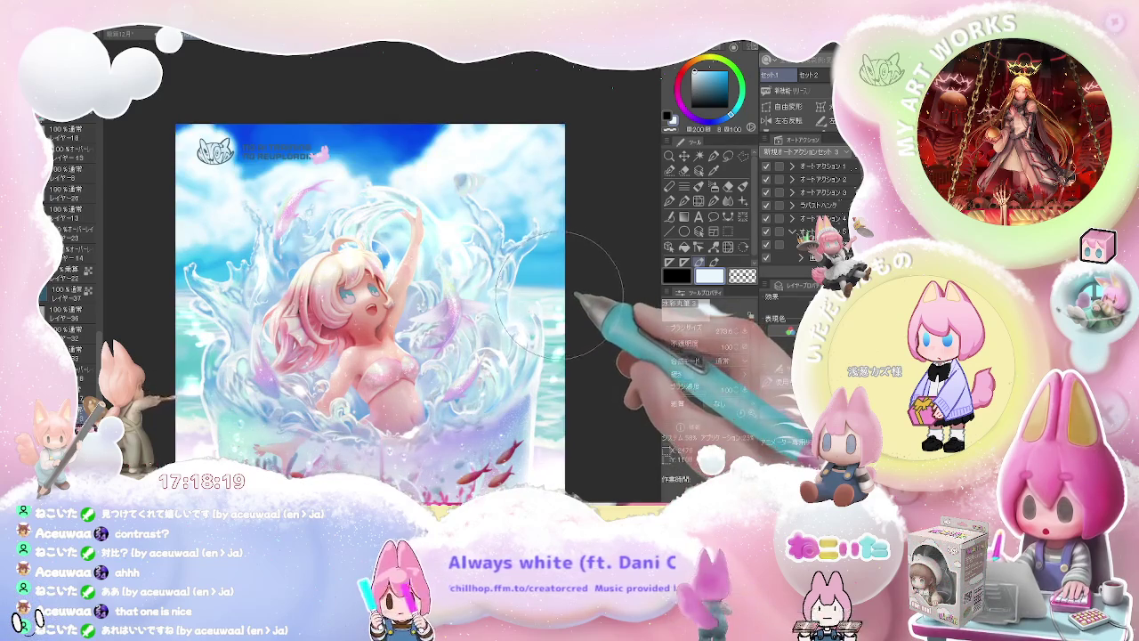
scroll(559, 298, down, 1)
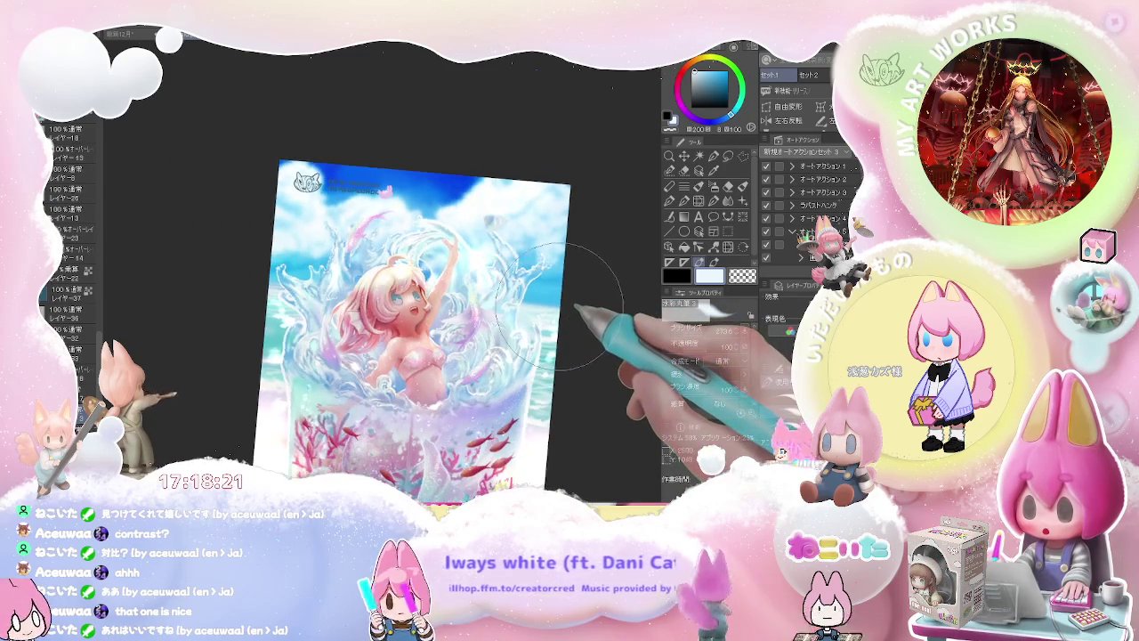
key(asciicircum)
key(asciicircum)
key(asciicircum)
key(asciicircum)
key(asciicircum)
key(asciicircum)
key(asciicircum)
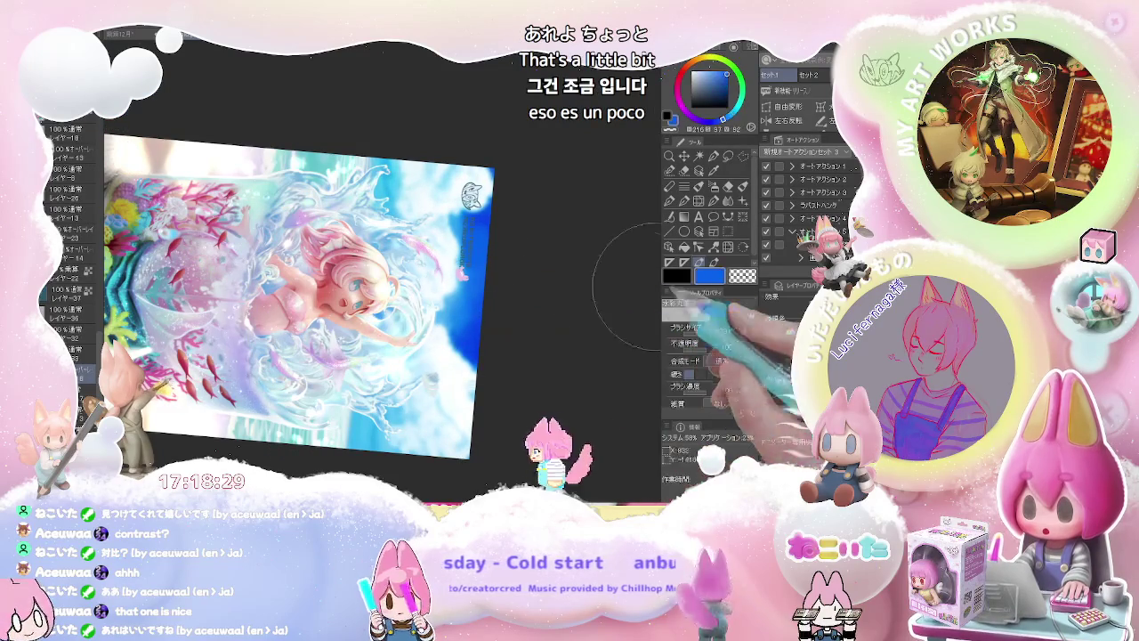
Pick a yellow paint colour, enlarge the brush to about 325.6, and straighten the view
click(713, 59)
drag(713, 59, 703, 58)
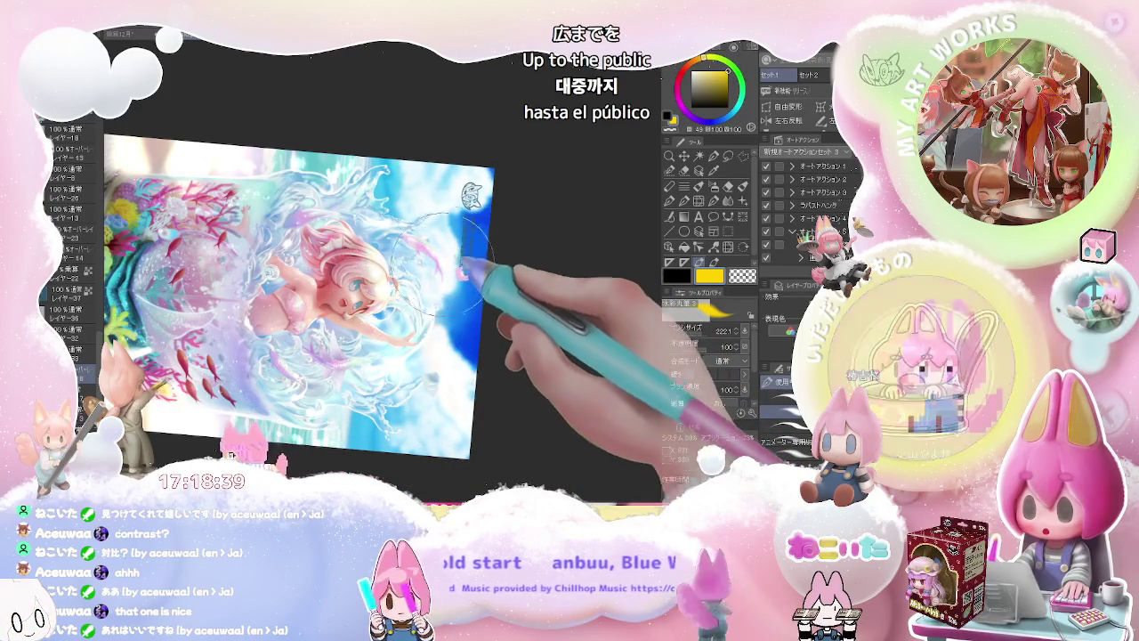
key(bracketright)
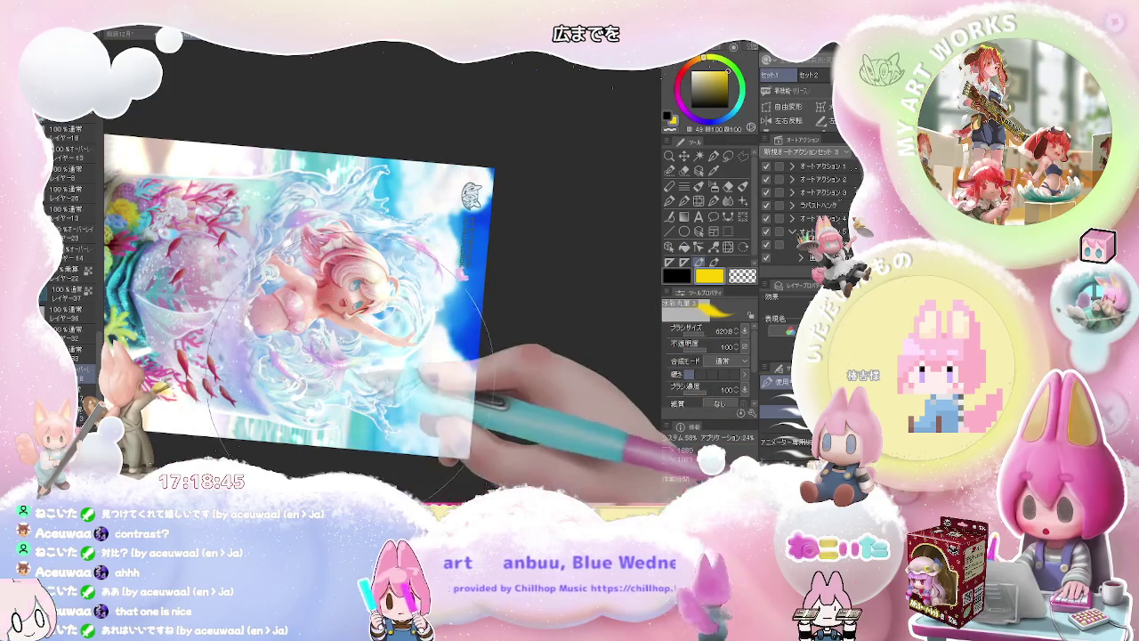
mouse_move(365, 302)
mouse_down()
mouse_move(521, 298)
mouse_move(534, 391)
mouse_up()
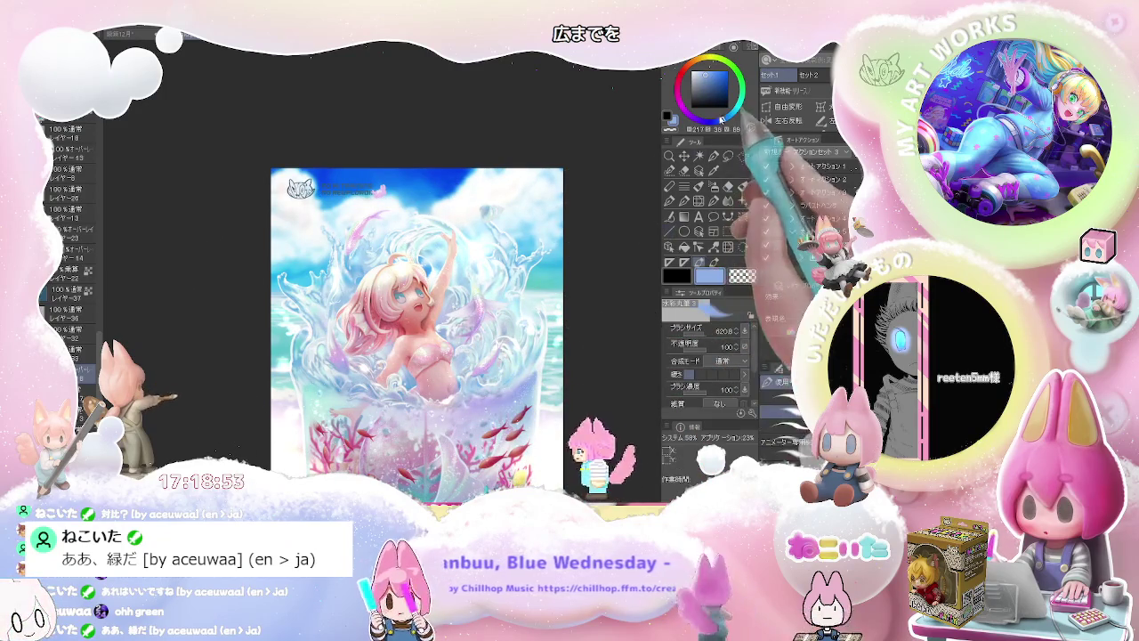
Try light purple, saturated blue and light cyan colours on the colour wheel
click(683, 70)
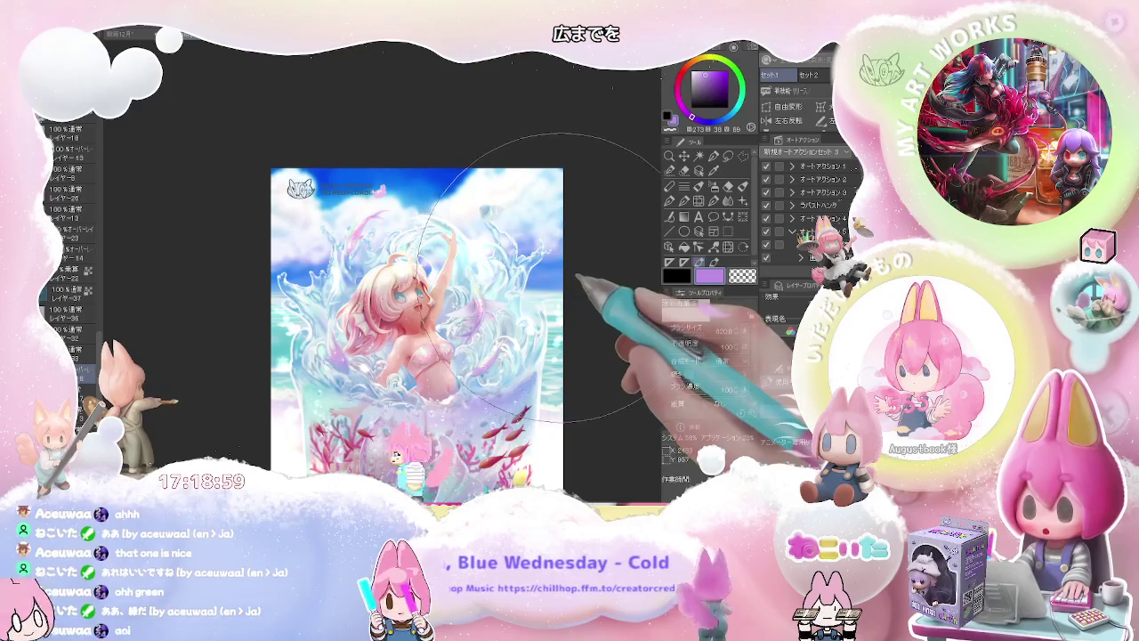
drag(560, 269, 530, 331)
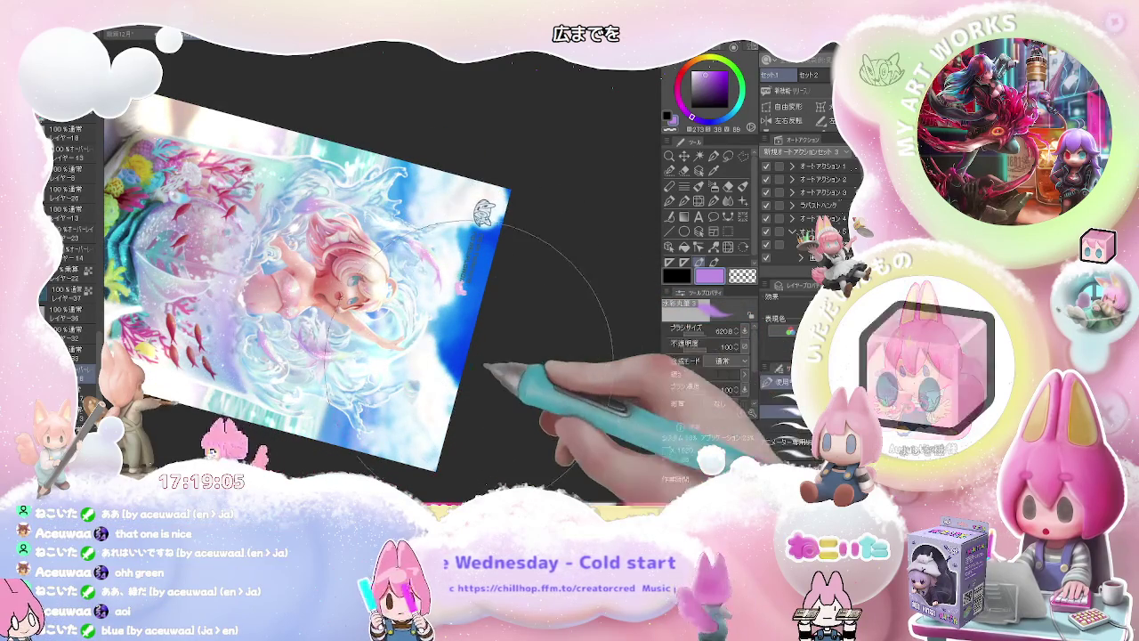
click(716, 119)
click(727, 75)
click(723, 118)
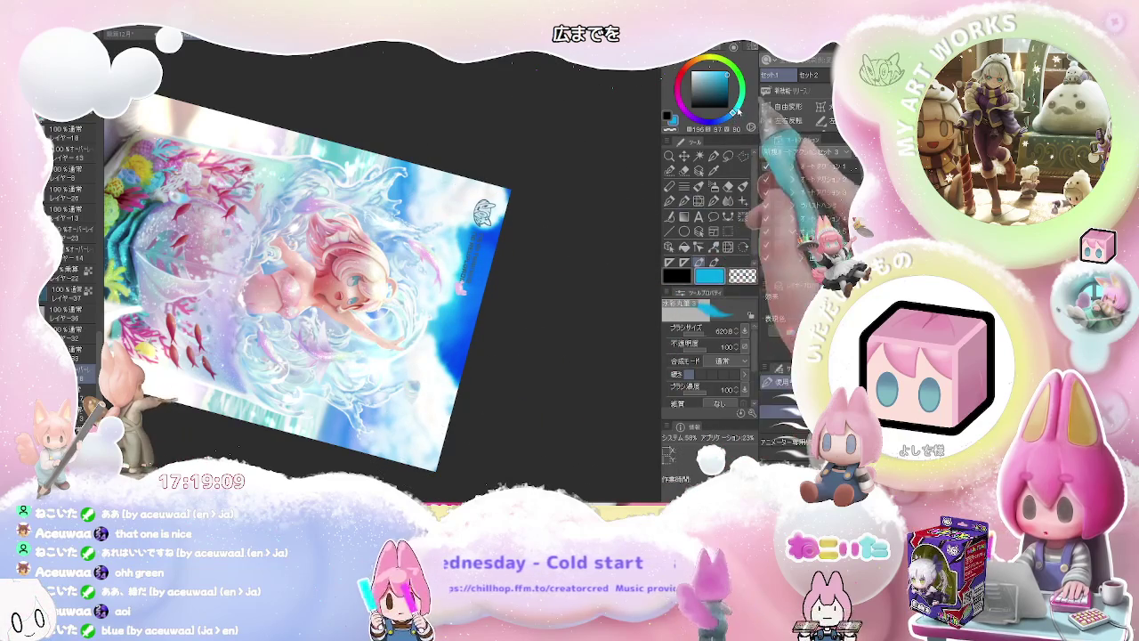
click(711, 74)
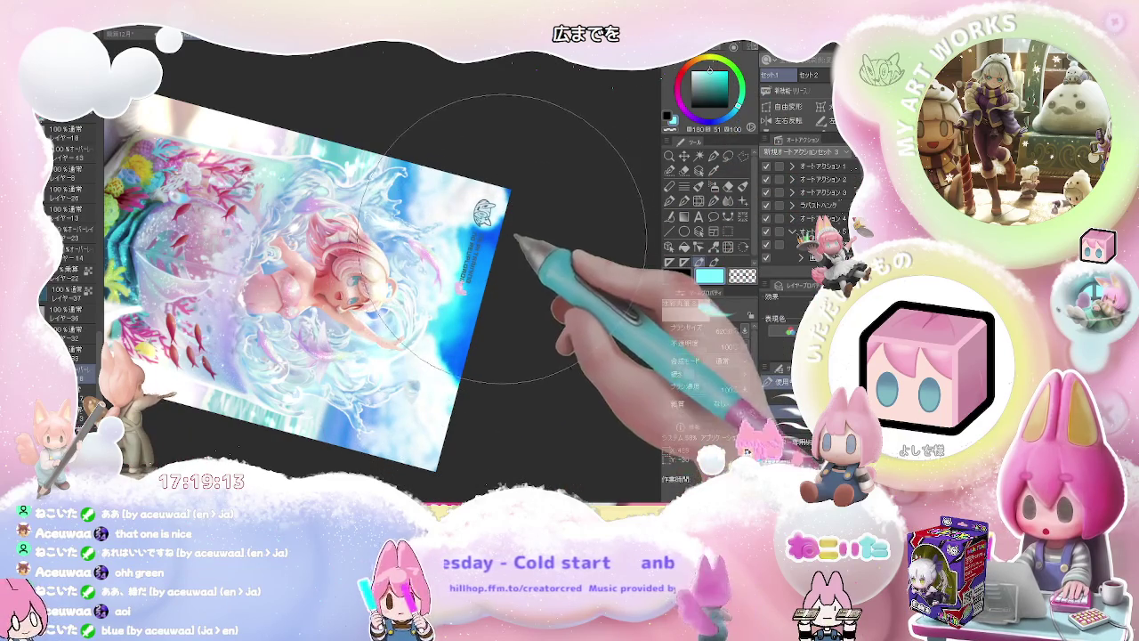
Eyedrop deep blue from the artwork's bottom, then load the 620.8 brush with near-white
mouse_move(503, 373)
mouse_down()
mouse_move(481, 400)
mouse_move(440, 405)
mouse_up()
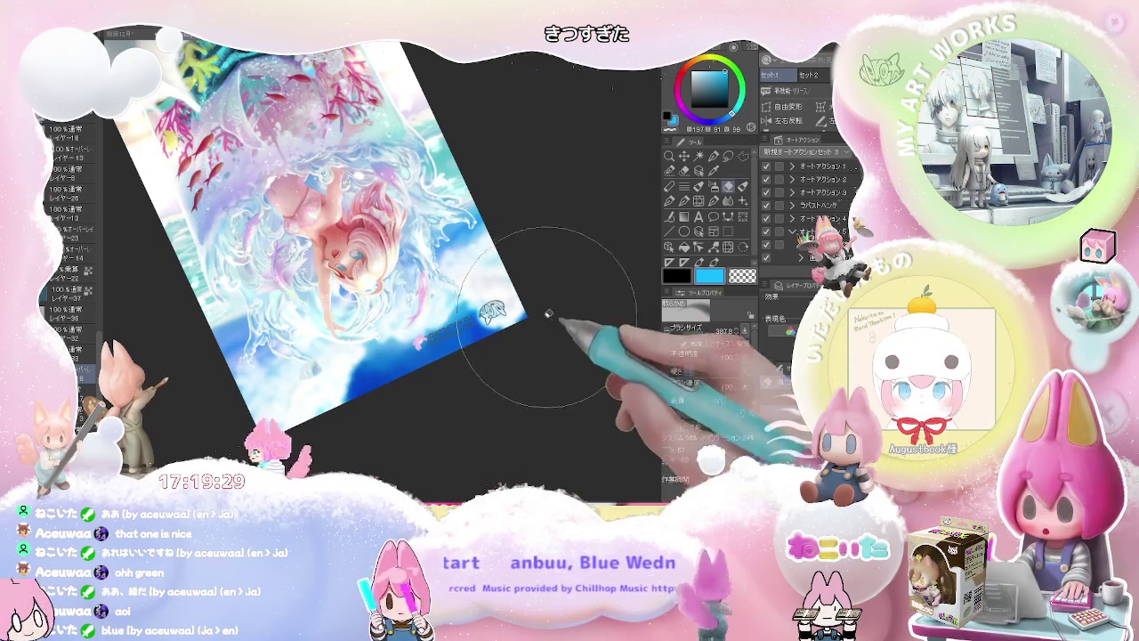
drag(547, 316, 460, 333)
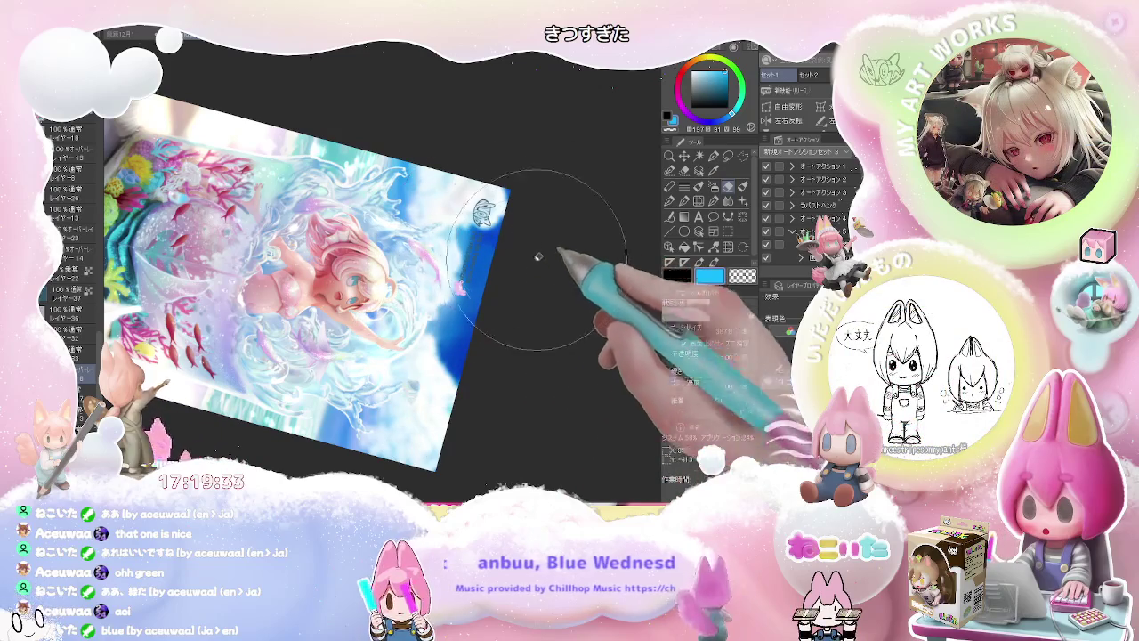
mouse_move(541, 305)
mouse_down()
mouse_move(463, 419)
mouse_move(449, 391)
mouse_move(418, 402)
mouse_up()
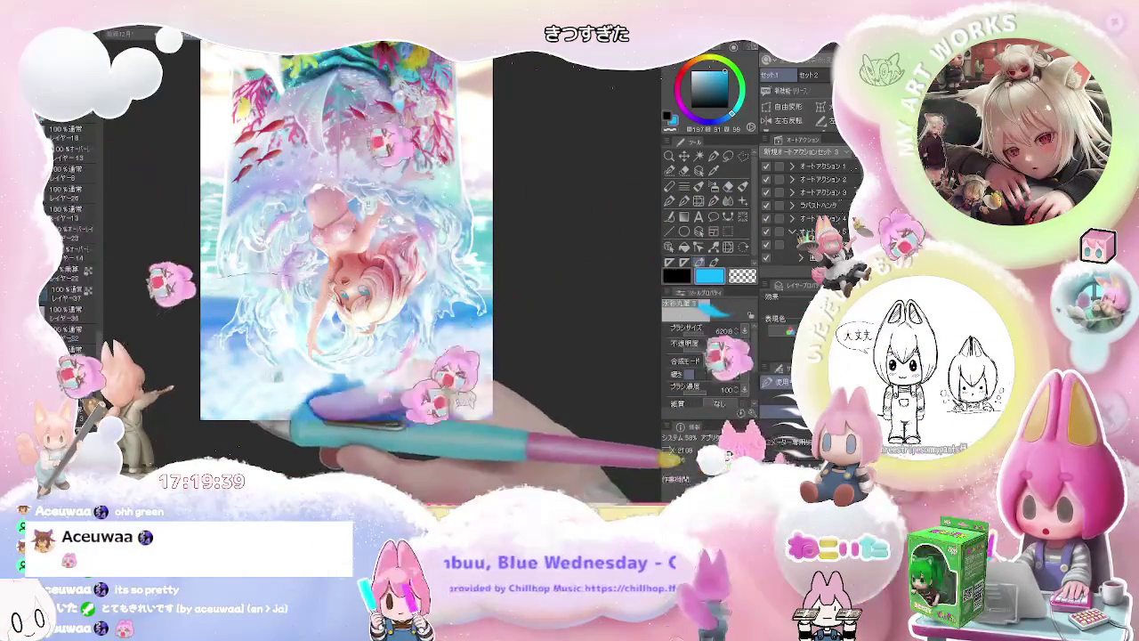
alt+click(342, 403)
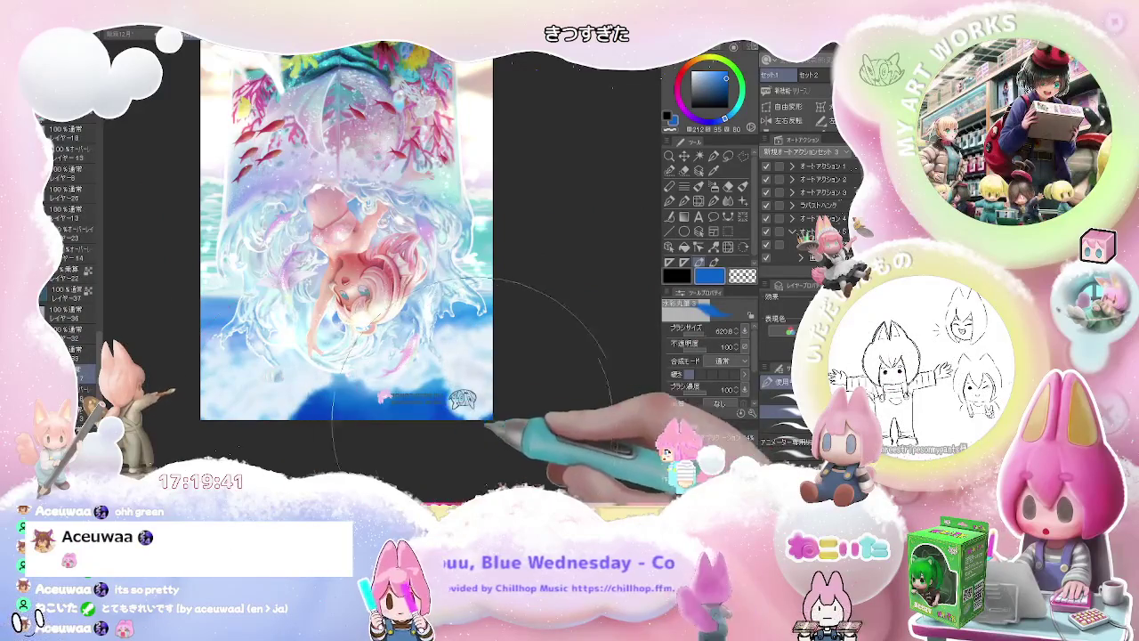
key(ctrl+minus)
drag(507, 427, 307, 365)
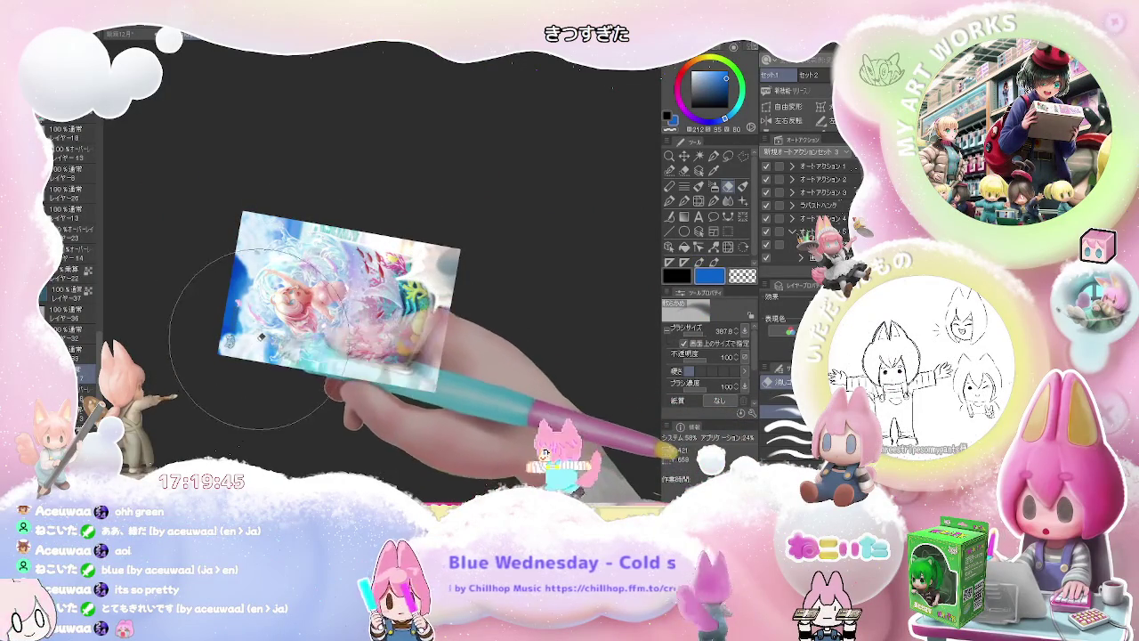
drag(267, 218, 466, 264)
key(ctrl+plus)
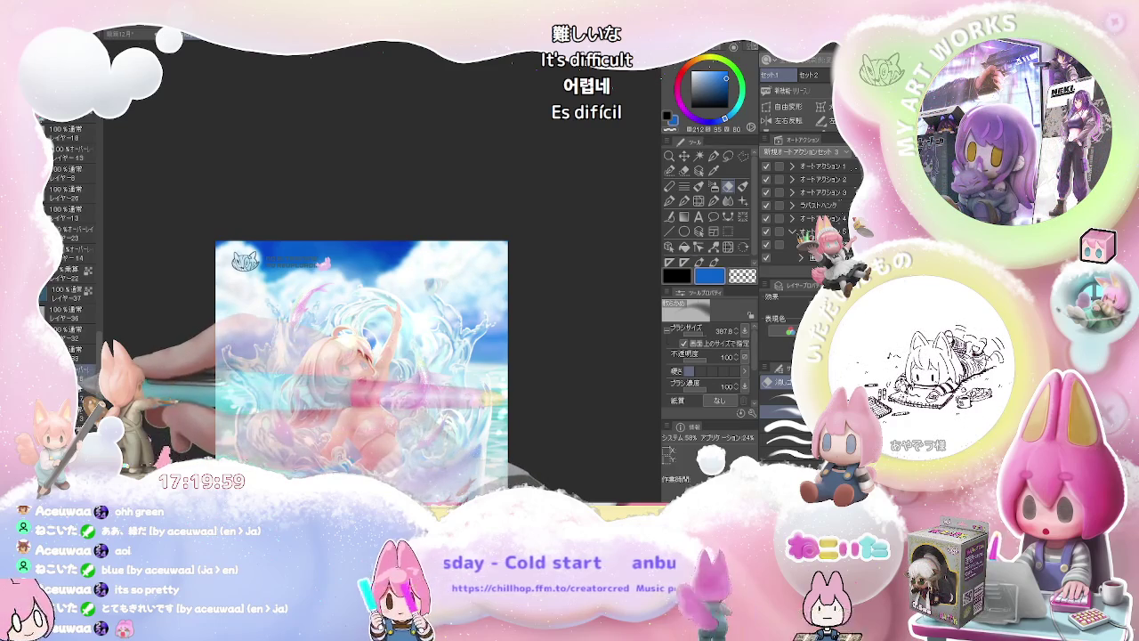
key(b)
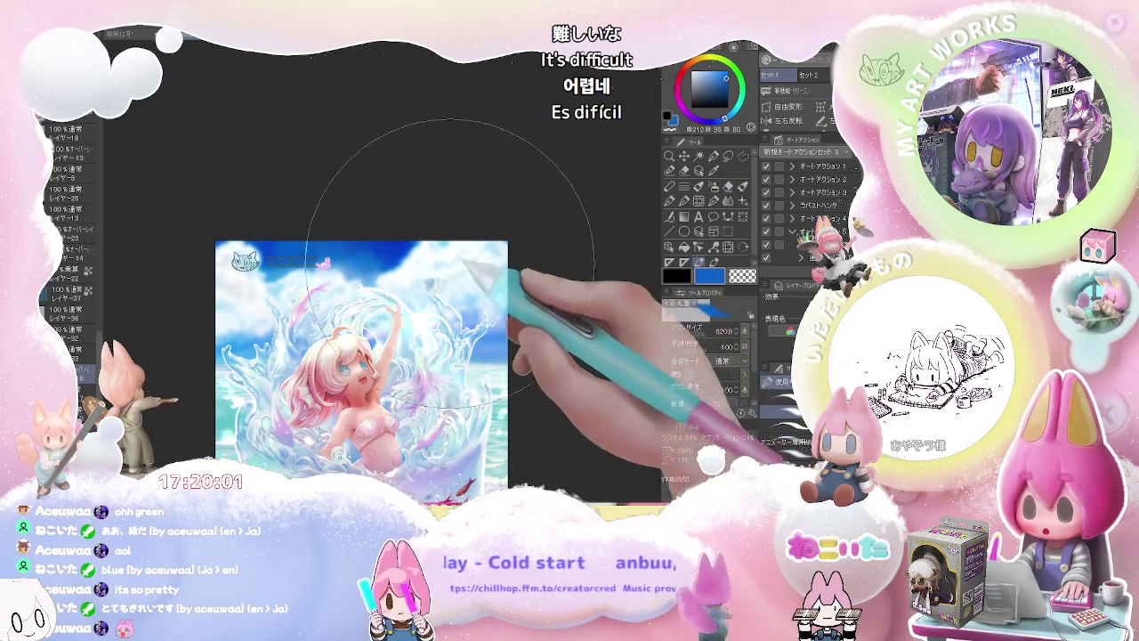
click(700, 82)
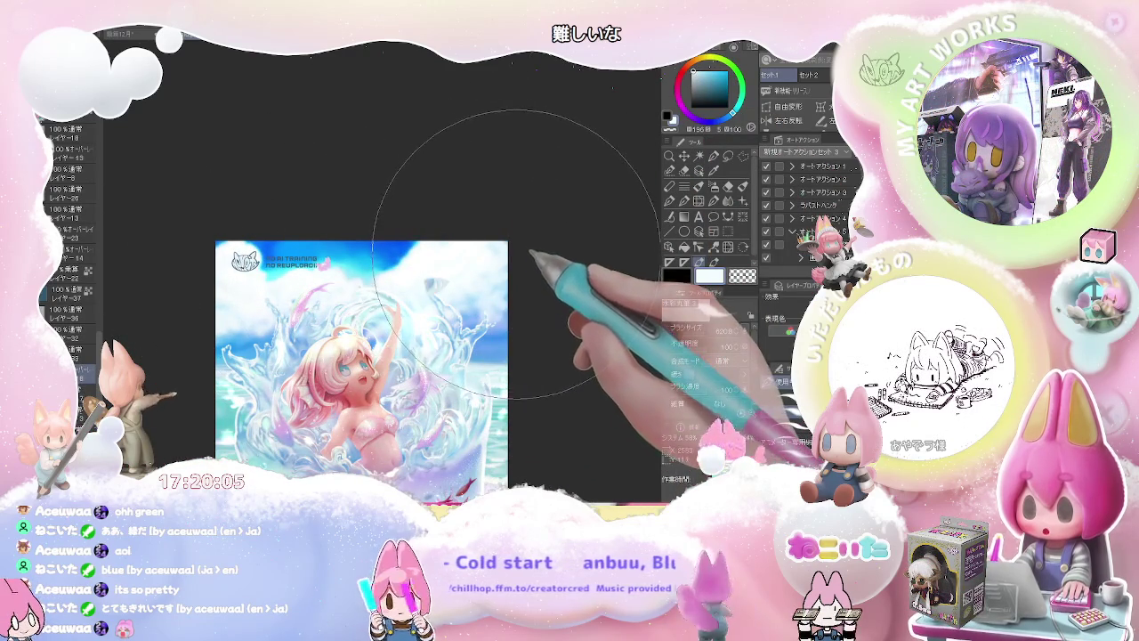
Airbrush soft pale whitish-blue light over the mermaid's hair and face
mouse_move(517, 256)
mouse_down()
mouse_move(396, 229)
mouse_move(382, 191)
mouse_move(267, 294)
mouse_move(151, 102)
mouse_move(94, 120)
mouse_up()
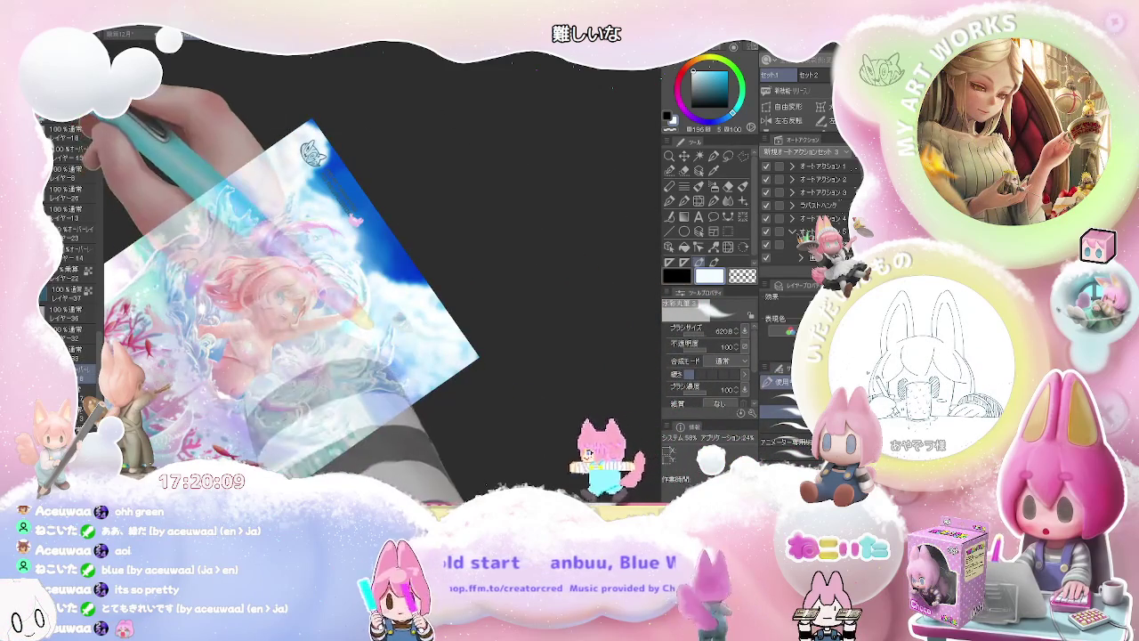
drag(205, 195, 338, 294)
drag(196, 222, 356, 312)
drag(205, 249, 374, 329)
drag(223, 267, 427, 355)
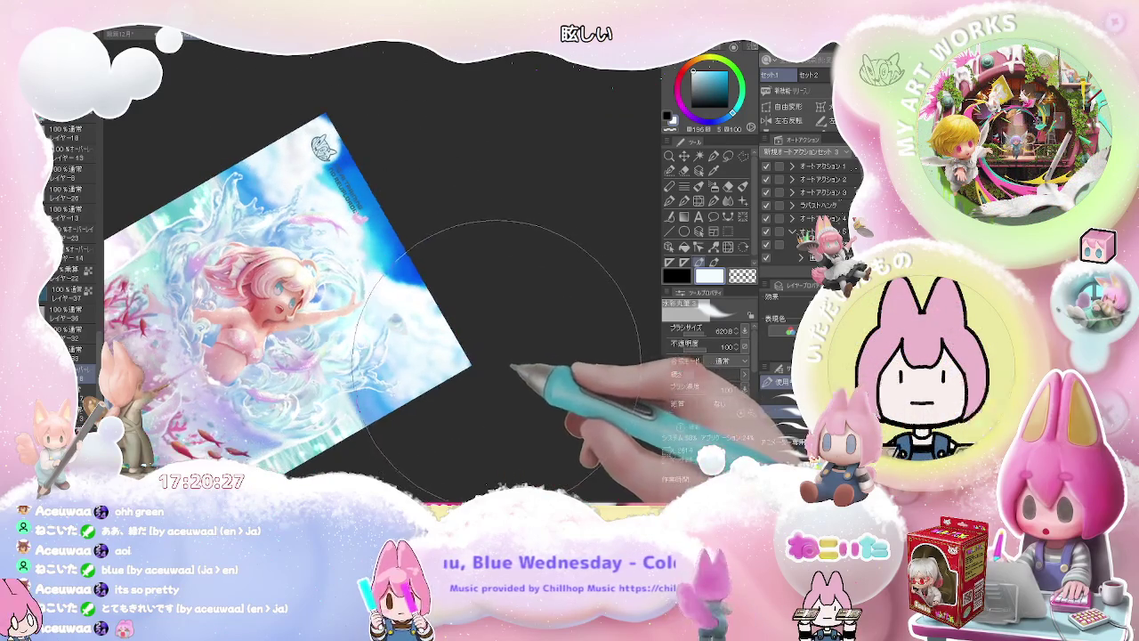
Level the view, flip it horizontally to check the composition, and pick magenta
drag(461, 382, 277, 147)
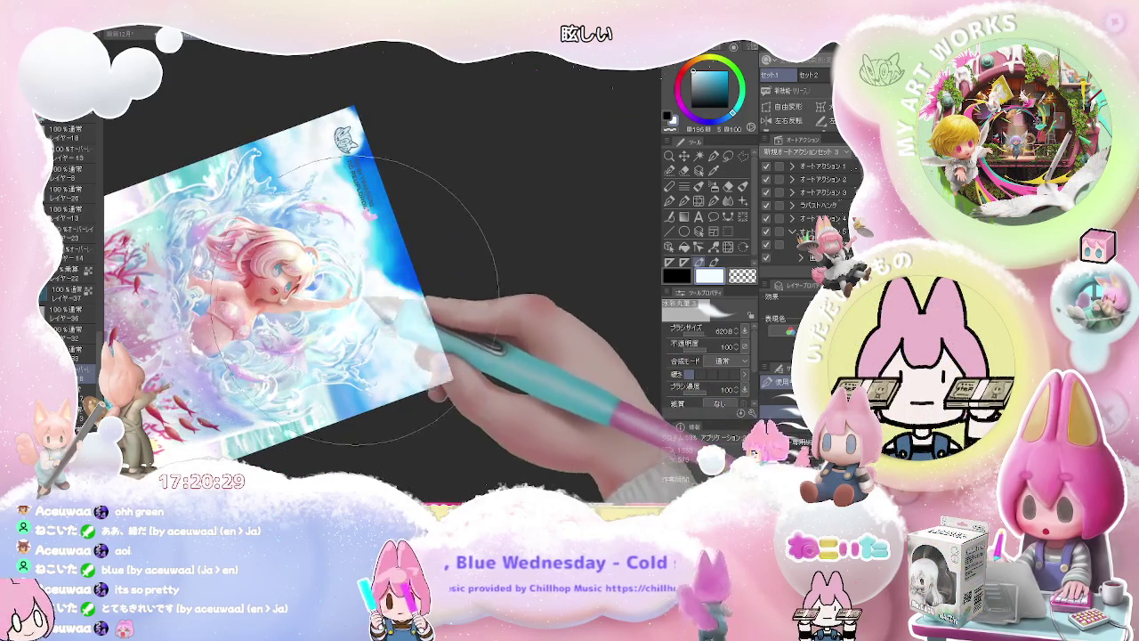
mouse_move(400, 409)
mouse_down()
mouse_move(436, 391)
mouse_move(534, 387)
mouse_move(501, 351)
mouse_move(441, 361)
mouse_move(370, 241)
mouse_up()
key(h)
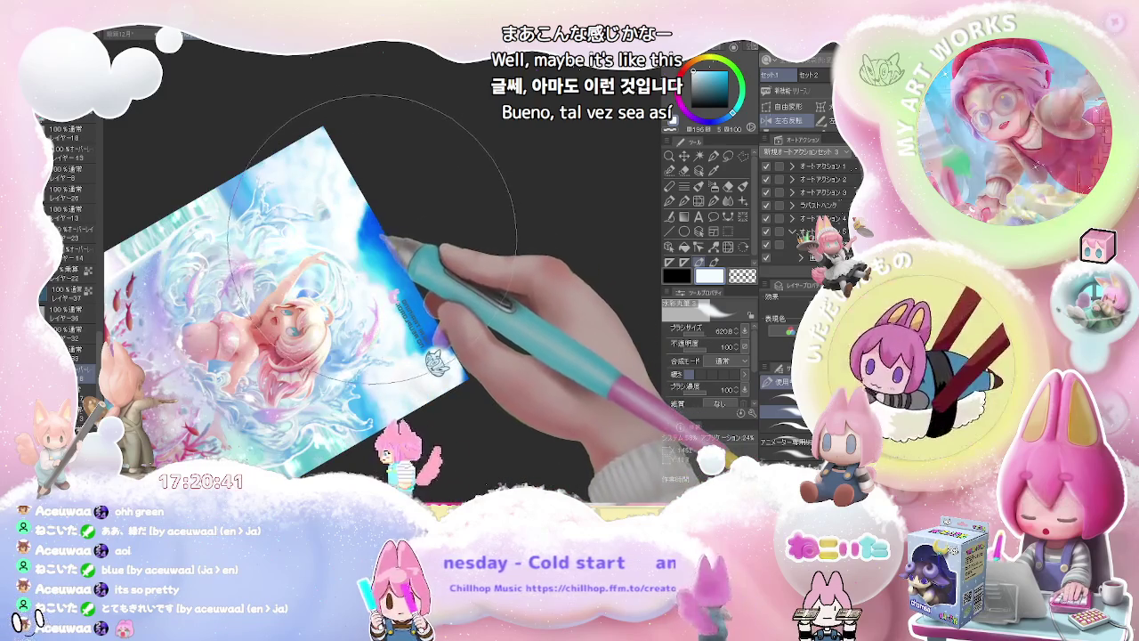
click(716, 82)
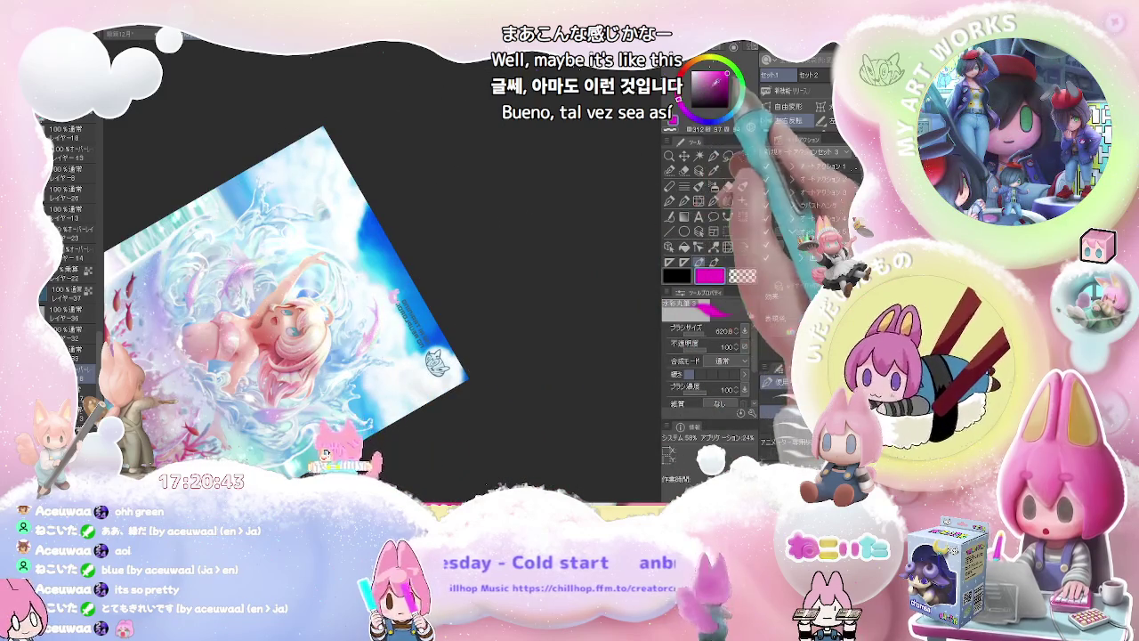
Undo a faint lavender wash, pick orange-red, then rotate the view upright and zoom in
drag(240, 205, 293, 222)
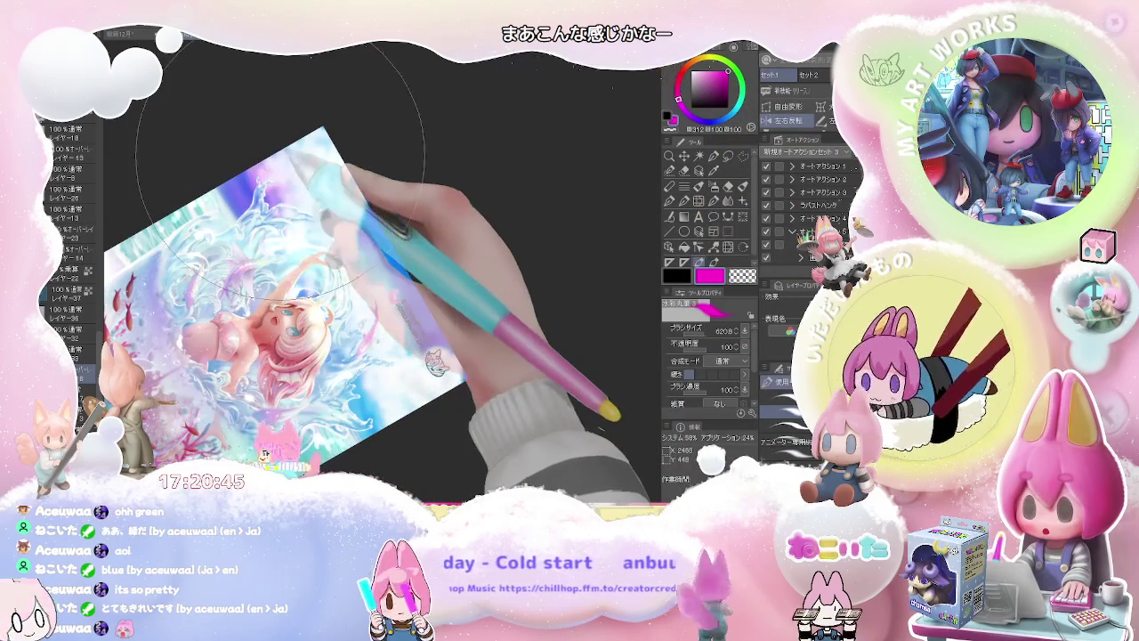
key(ctrl+z)
click(681, 79)
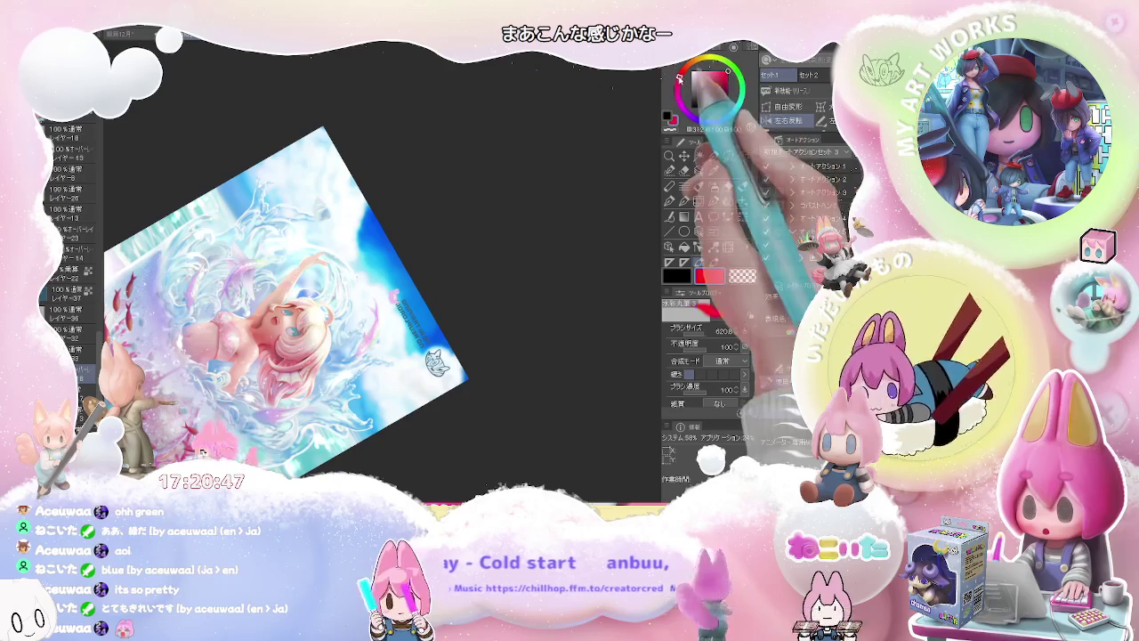
click(703, 87)
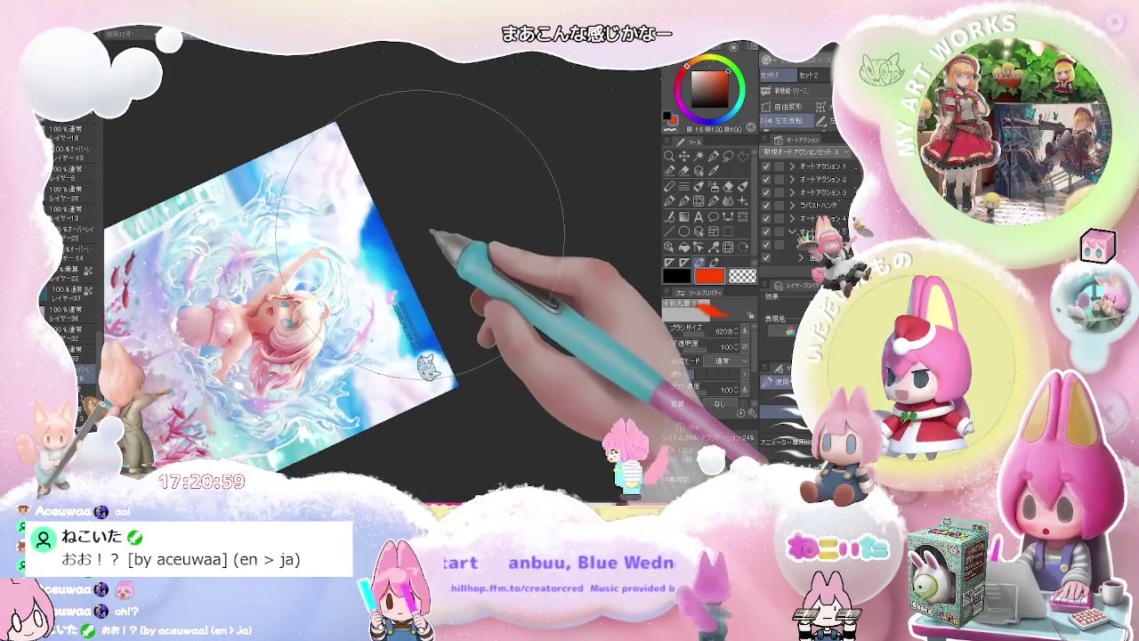
drag(444, 223, 418, 273)
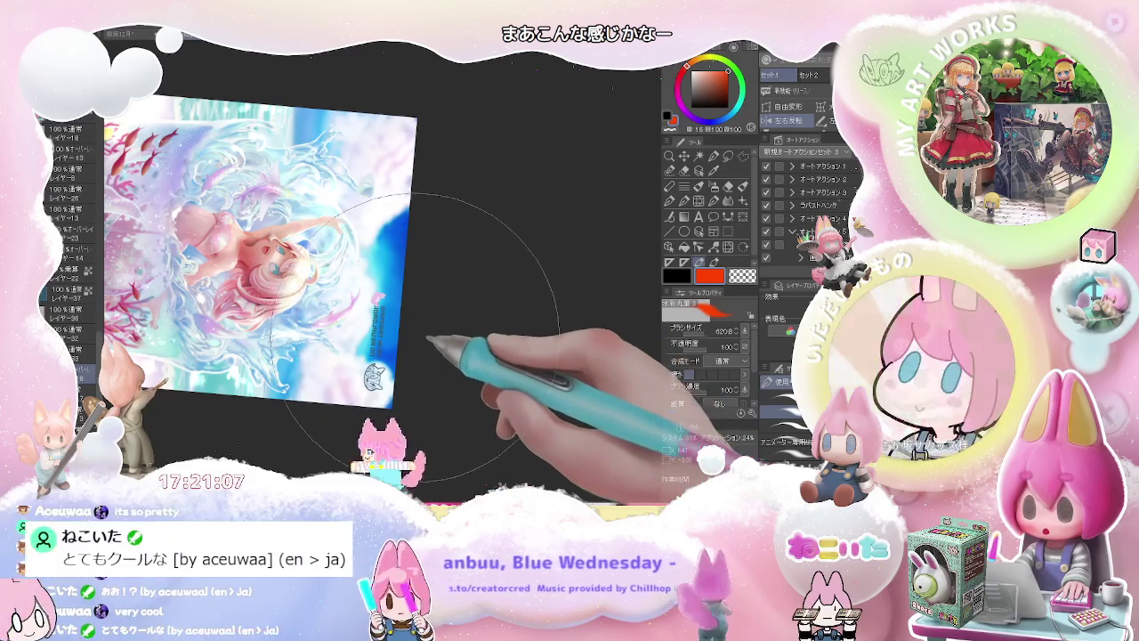
mouse_move(419, 310)
mouse_down()
mouse_move(430, 367)
mouse_move(544, 411)
mouse_move(562, 397)
mouse_up()
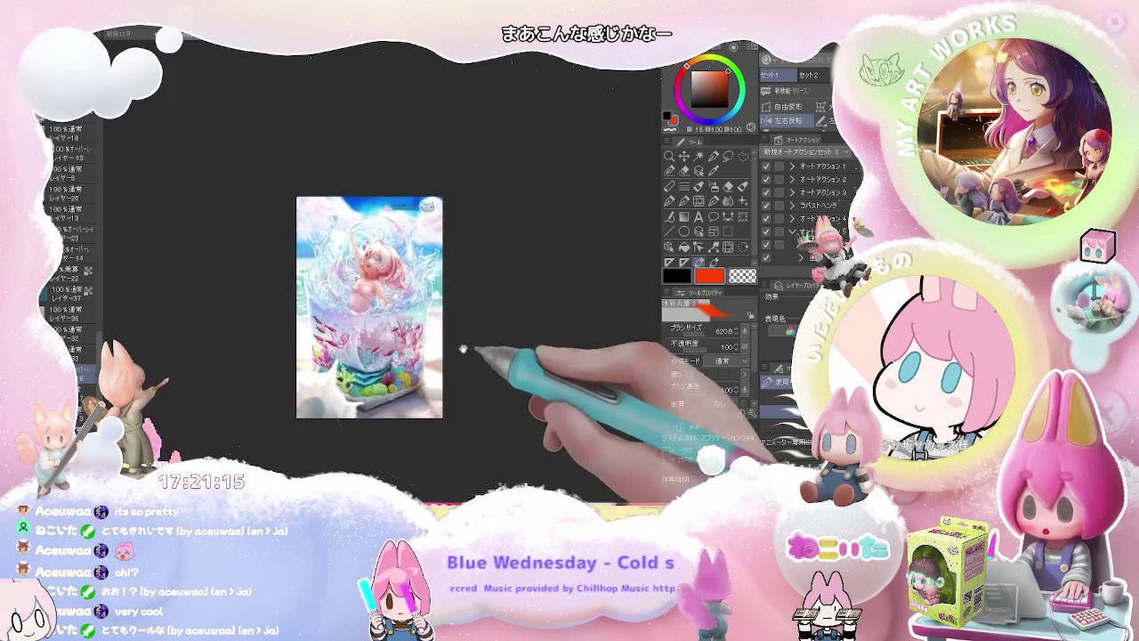
Fit the artwork to the window, pan it, and switch to the watermarked document
key(ctrl+0)
drag(476, 390, 491, 365)
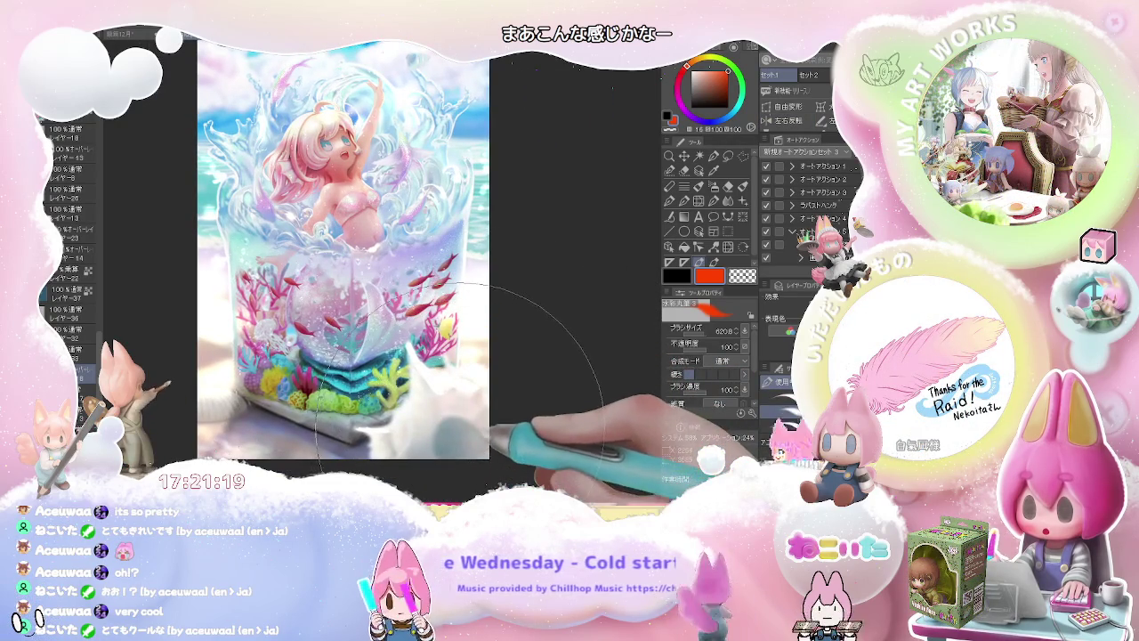
scroll(71, 249, down, 3)
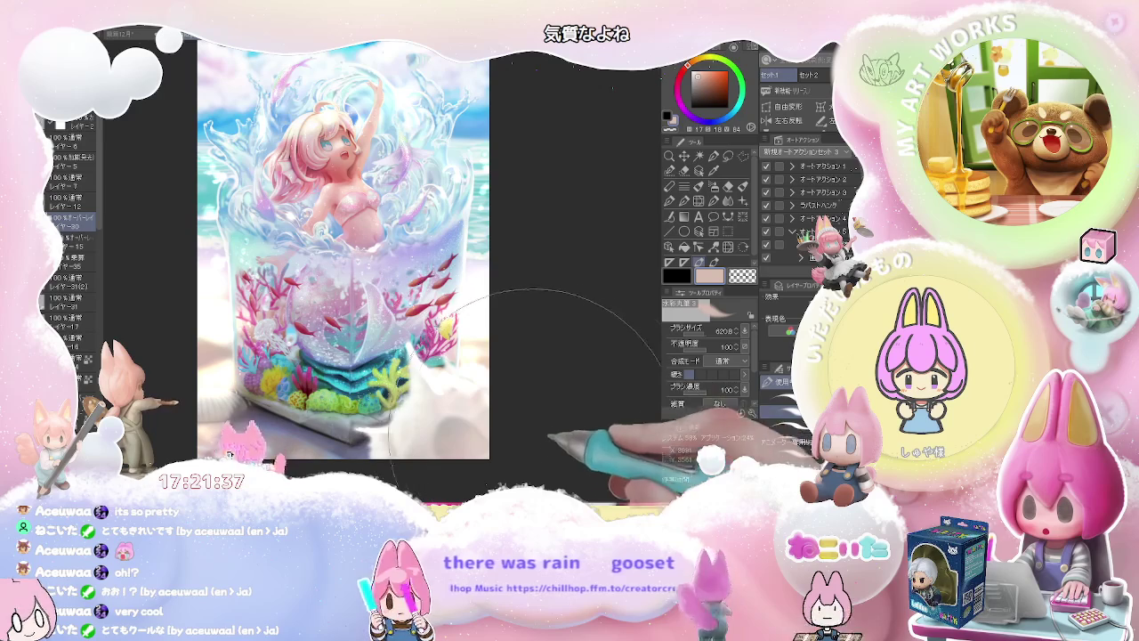
key(ctrl+Tab)
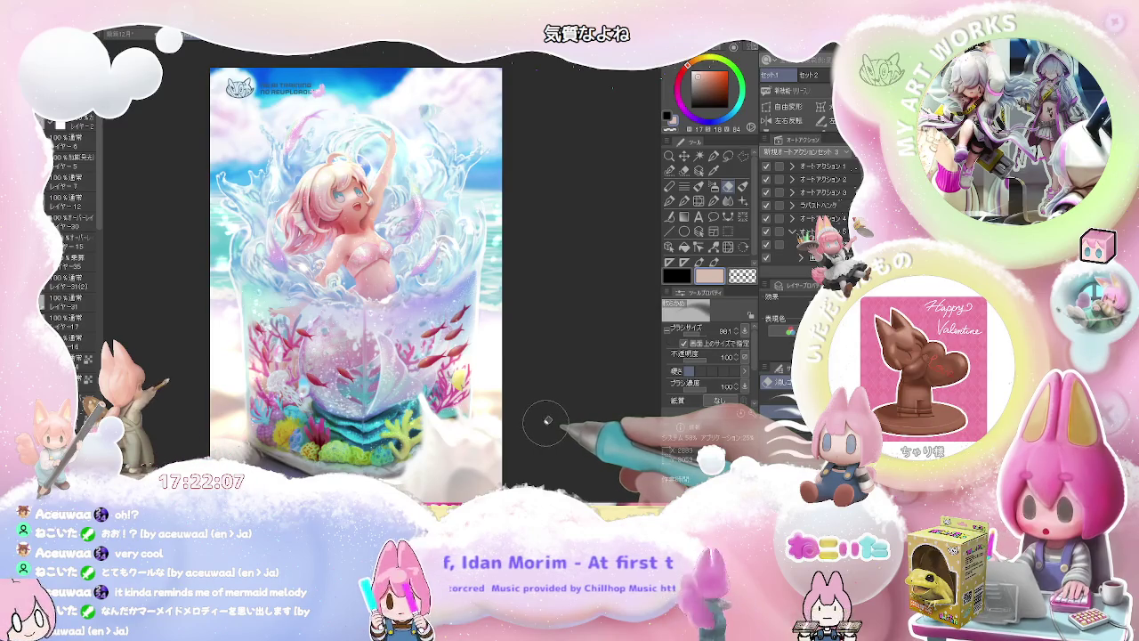
scroll(548, 420, down, 2)
scroll(548, 420, up, 2)
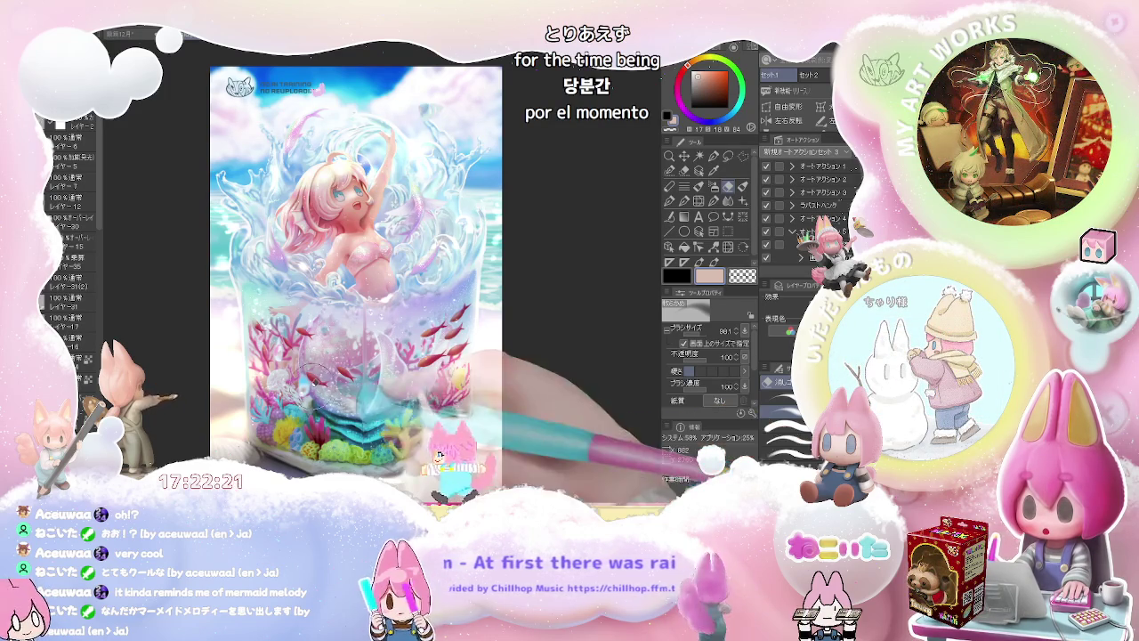
scroll(336, 376, up, 5)
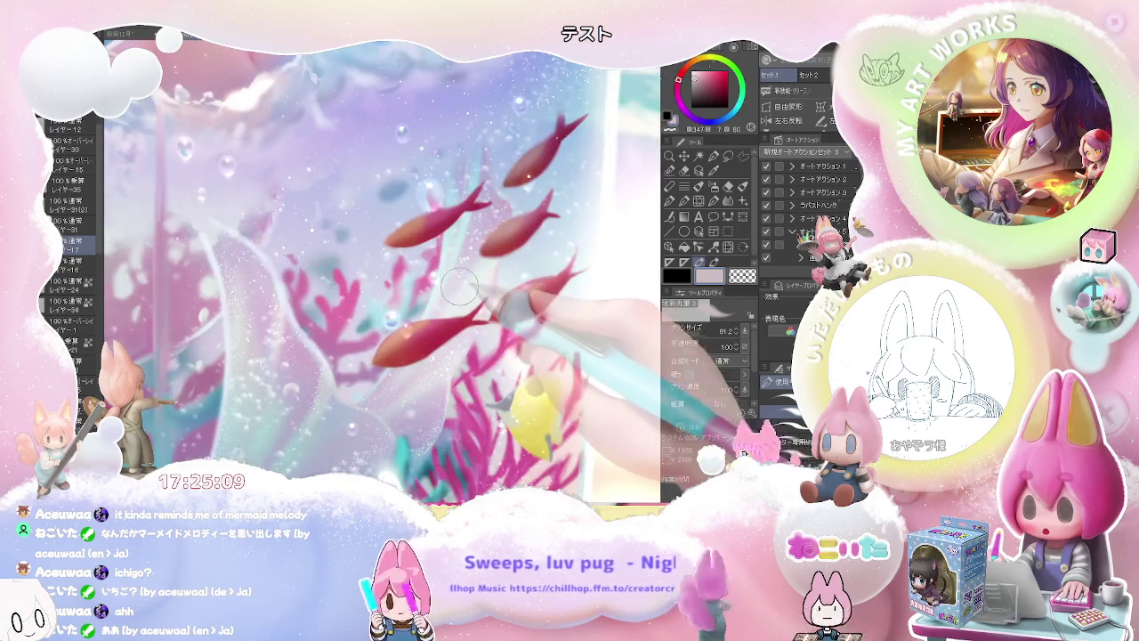
Switch to the watercolour brush and select layer レイヤー17 to paint on
key(ctrl+h)
key(ctrl+h)
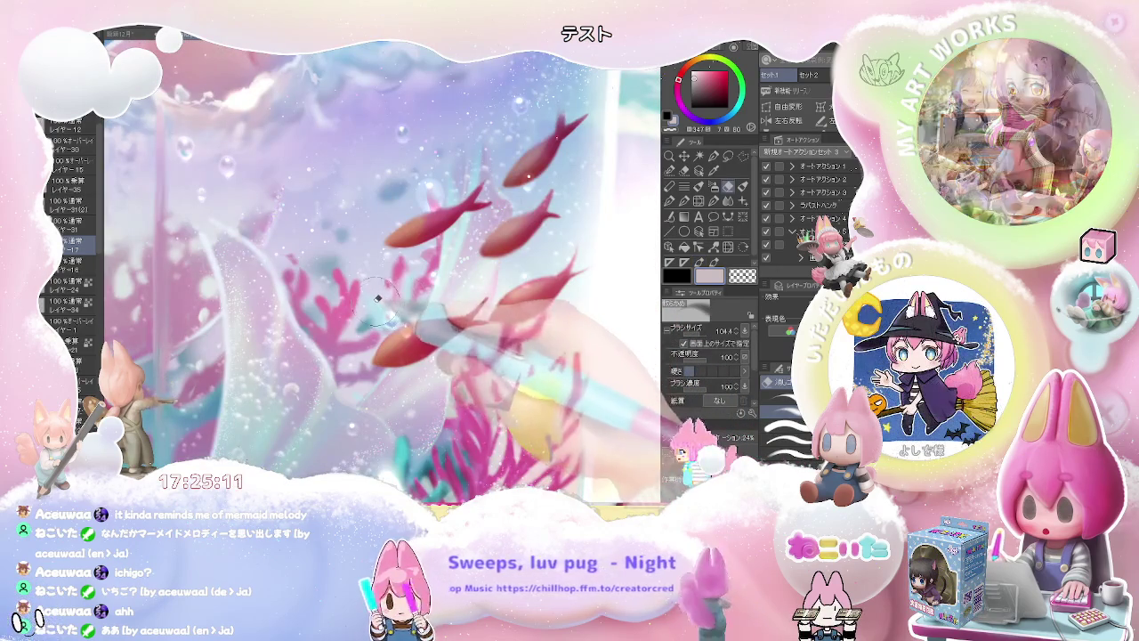
key(b)
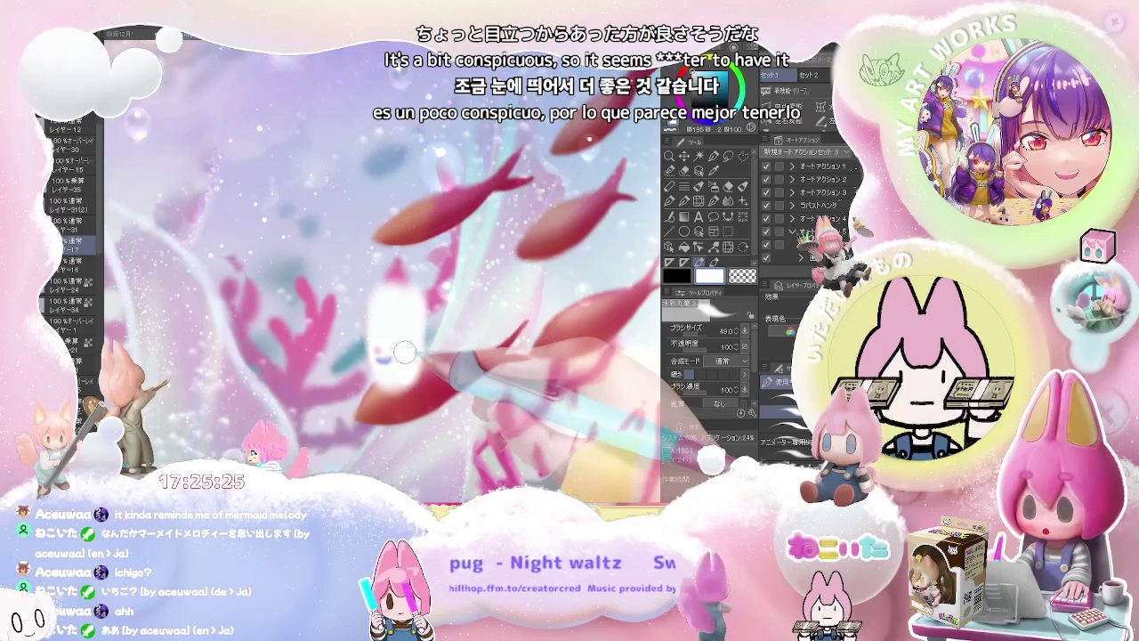
scroll(71, 258, up, 2)
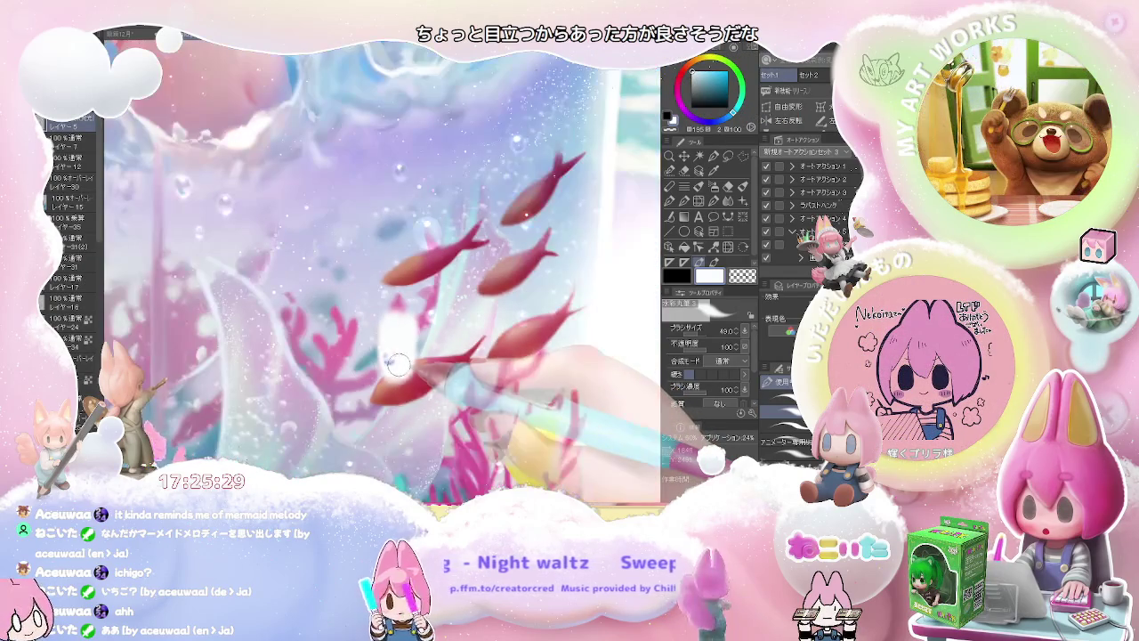
click(76, 289)
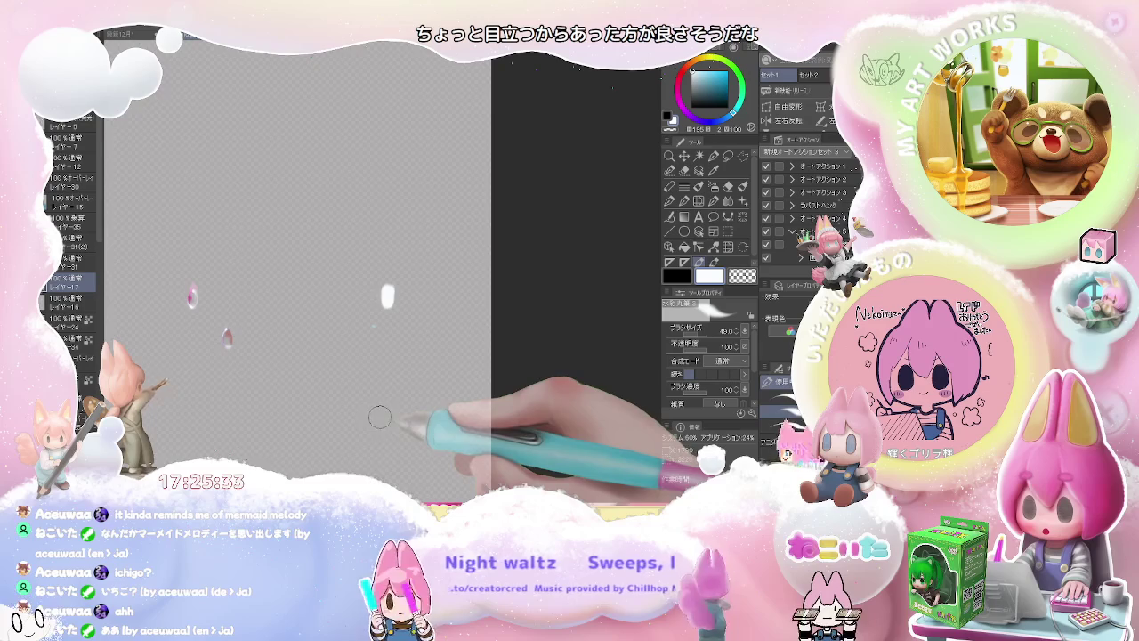
Zoom into the glass fish tank and choose white from the colour palette
scroll(71, 267, up, 2)
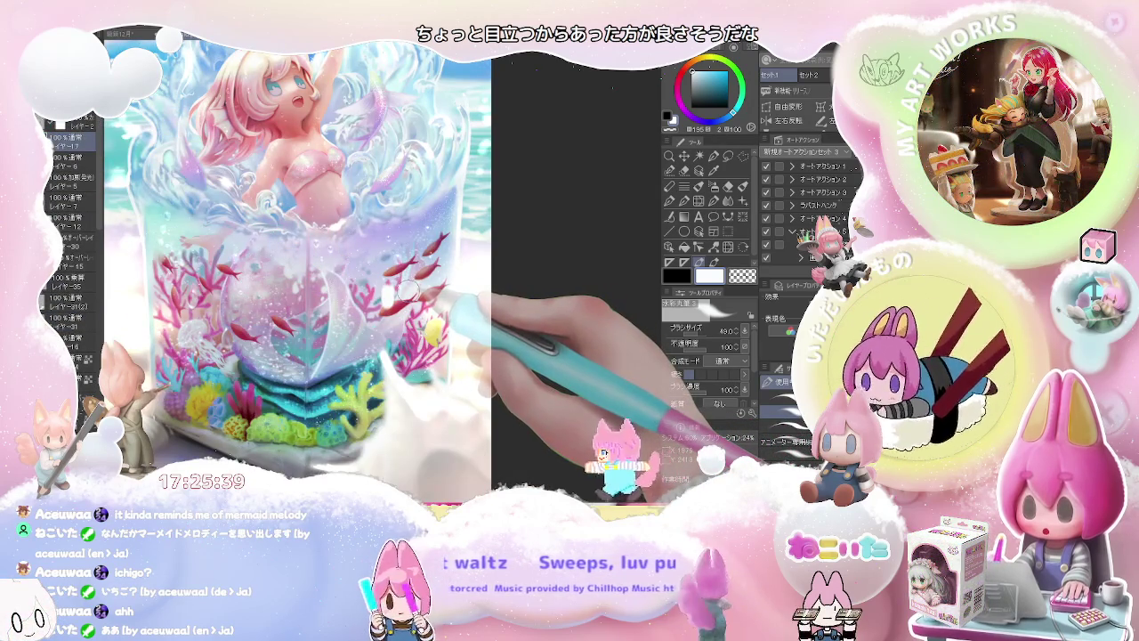
key(e)
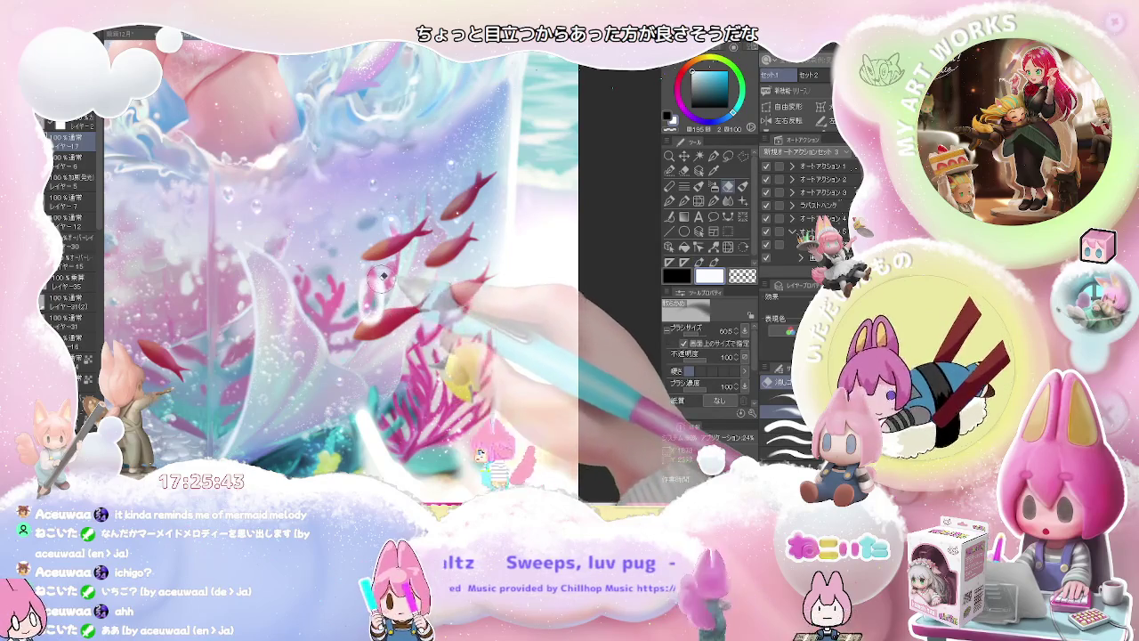
key(b)
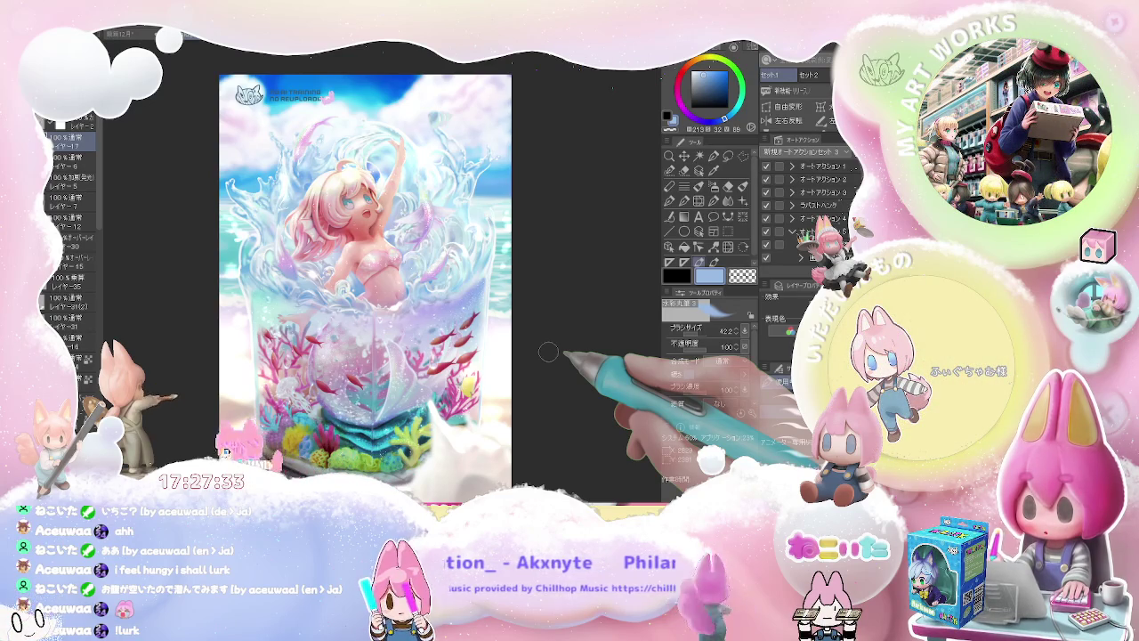
scroll(498, 391, up, 3)
alt+click(459, 410)
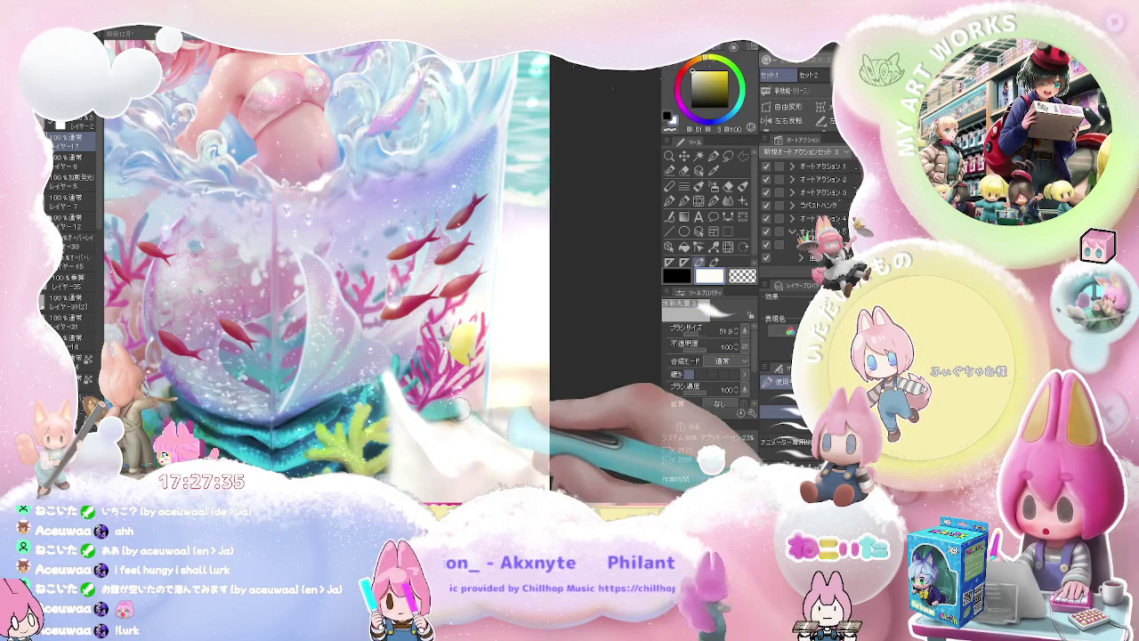
Enlarge the brush to 64.6 and fit the whole illustration to the window
key(bracketright)
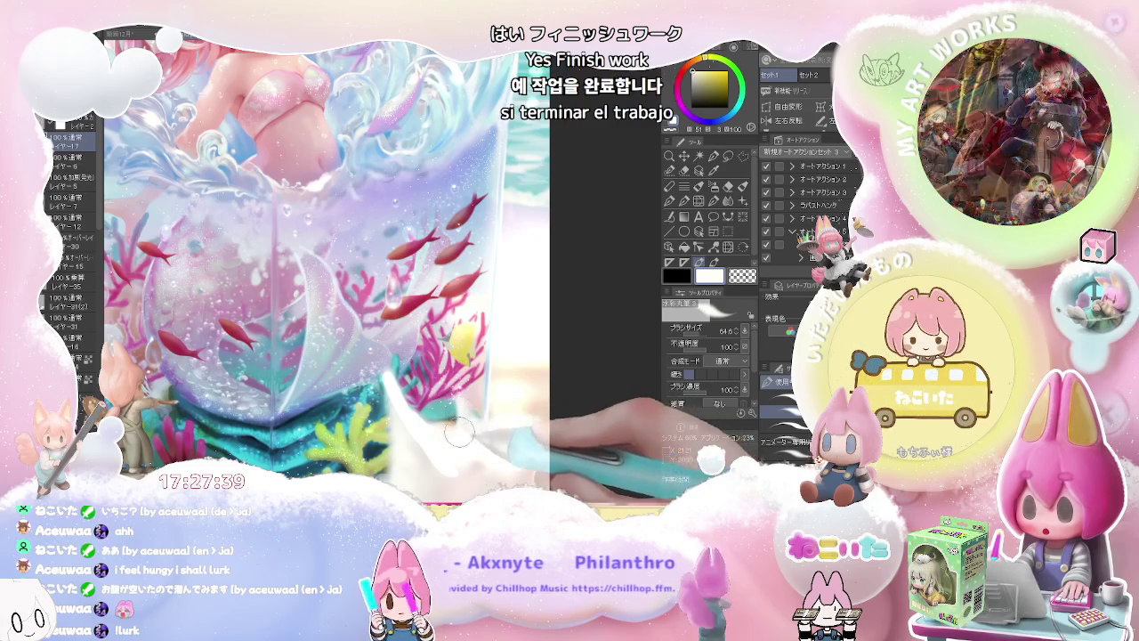
key(ctrl+0)
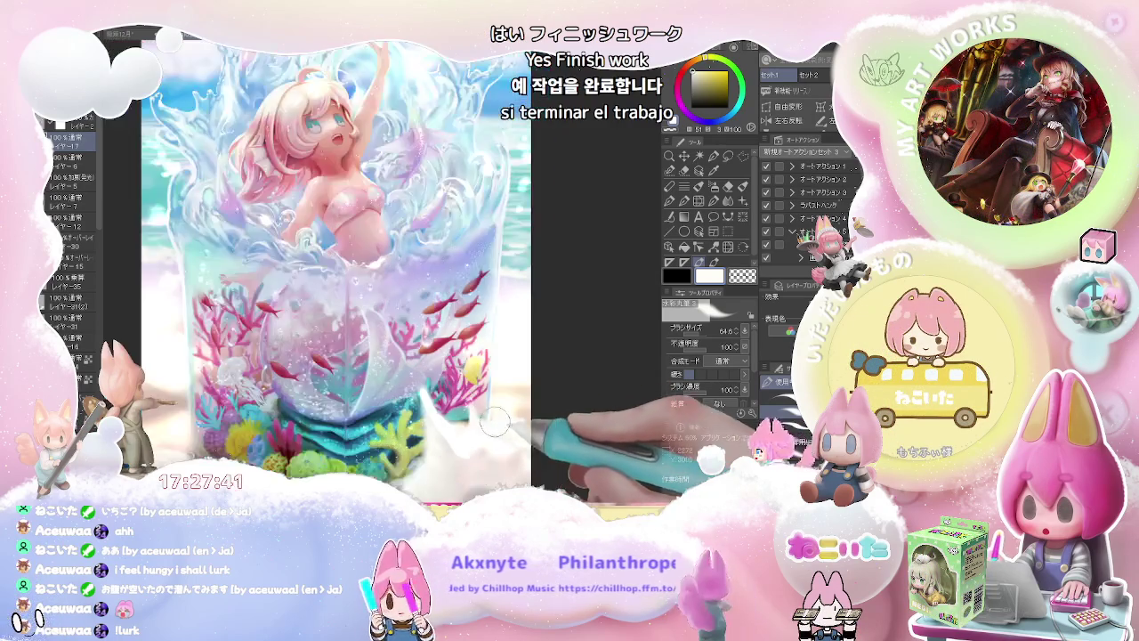